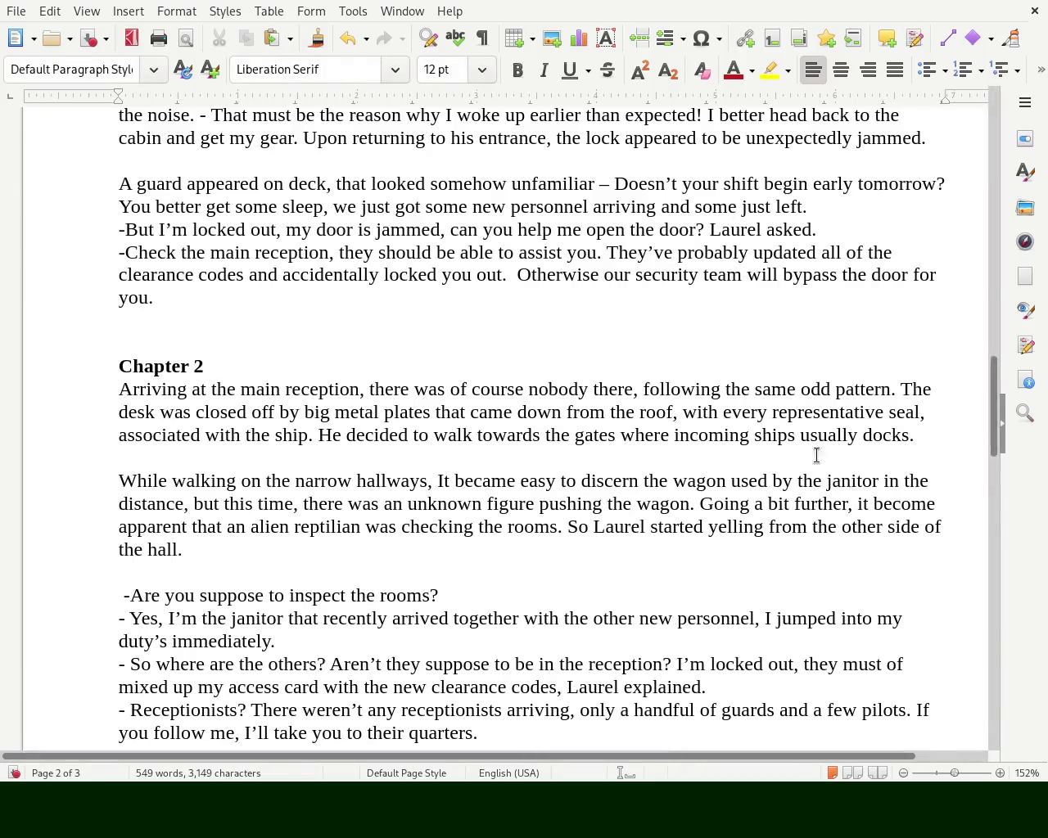
- In Chapter 2's opening sentence, delete 'following the same' and 'pattern', turning 'odd' into 'oddly'
{"action": "double_click", "coordinate": [696, 390]}
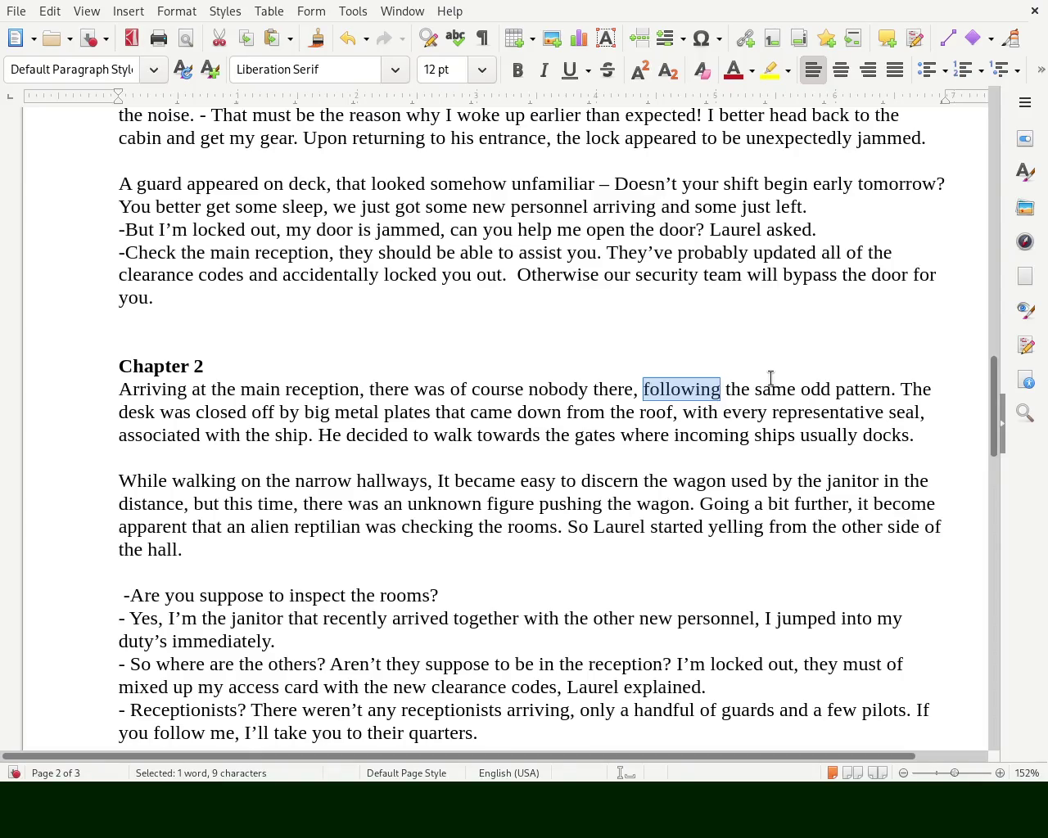
{"action": "key", "text": "Delete"}
{"action": "key", "text": "Delete"}
{"action": "key", "text": "Delete"}
{"action": "key", "text": "Delete"}
{"action": "key", "text": "Delete"}
{"action": "key", "text": "Delete"}
{"action": "key", "text": "Delete"}
{"action": "key", "text": "Delete"}
{"action": "key", "text": "Delete"}
{"action": "key", "text": "Delete"}
{"action": "key", "text": "Right"}
{"action": "key", "text": "Right"}
{"action": "key", "text": "Right"}
{"action": "key", "text": "Right"}
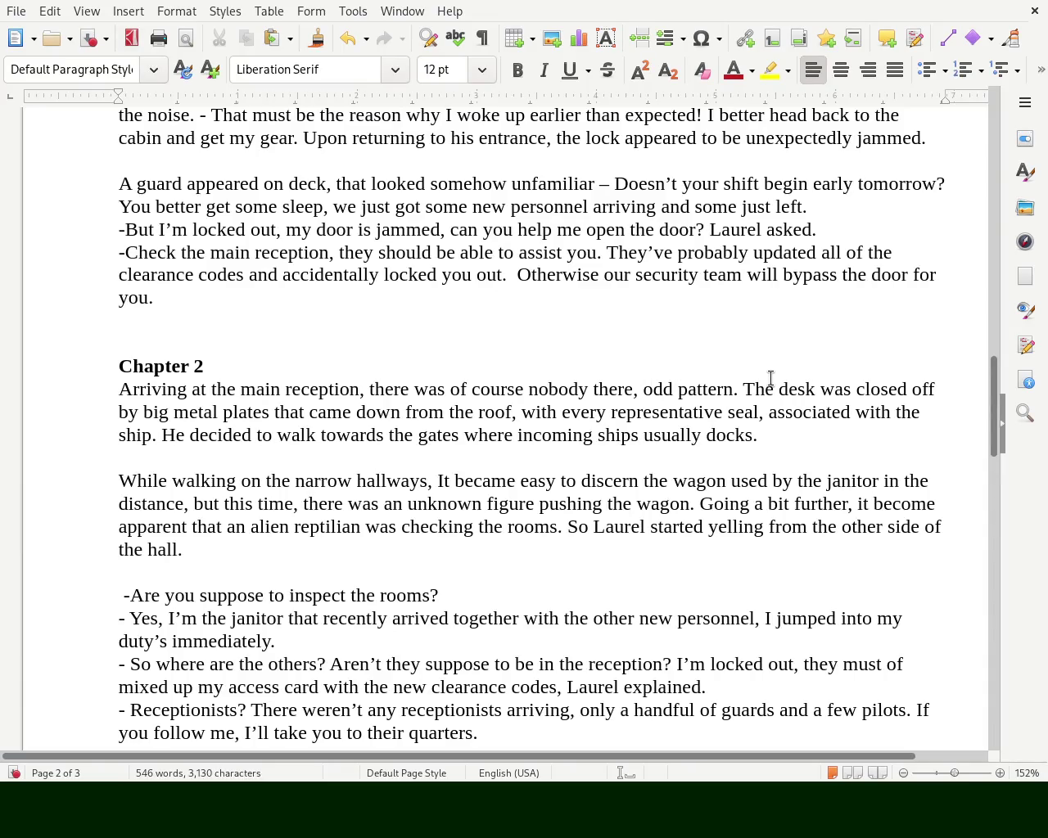
{"action": "type", "text": "ly"}
{"action": "key", "text": "Delete"}
{"action": "key", "text": "Delete"}
{"action": "key", "text": "Delete"}
{"action": "key", "text": "Delete"}
{"action": "key", "text": "Delete"}
{"action": "key", "text": "Delete"}
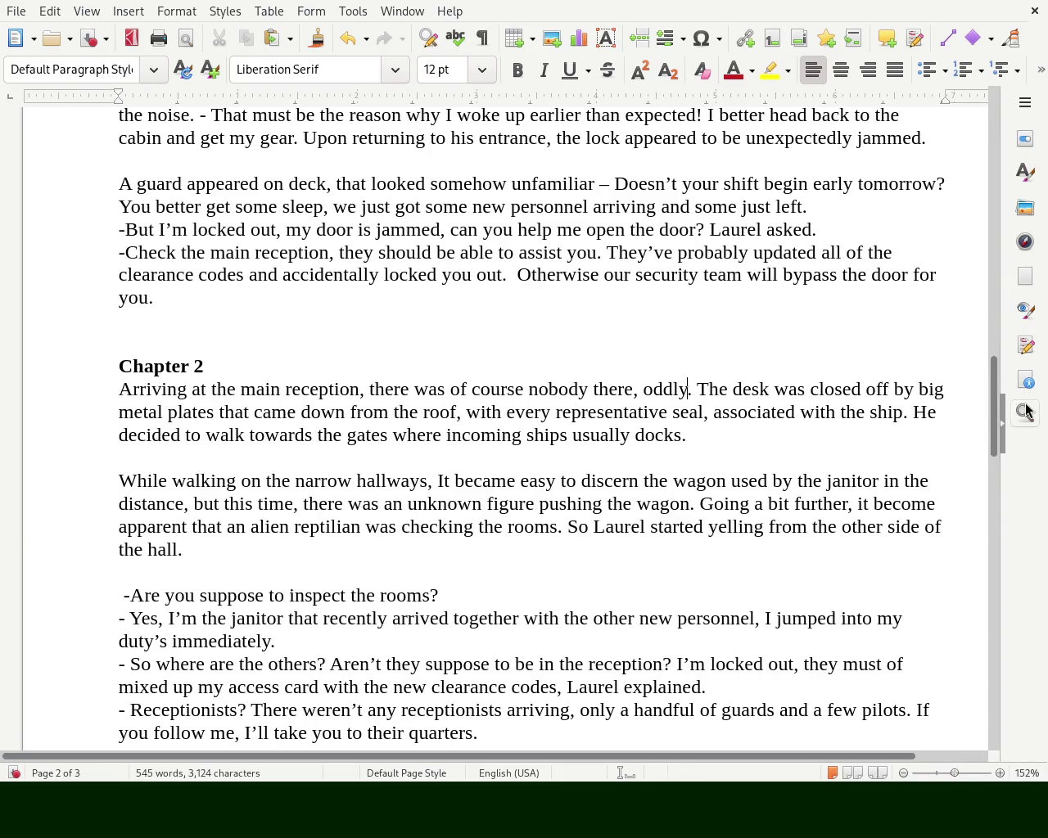
{"action": "left_click_drag", "start_coordinate": [995, 368], "coordinate": [1006, 410]}
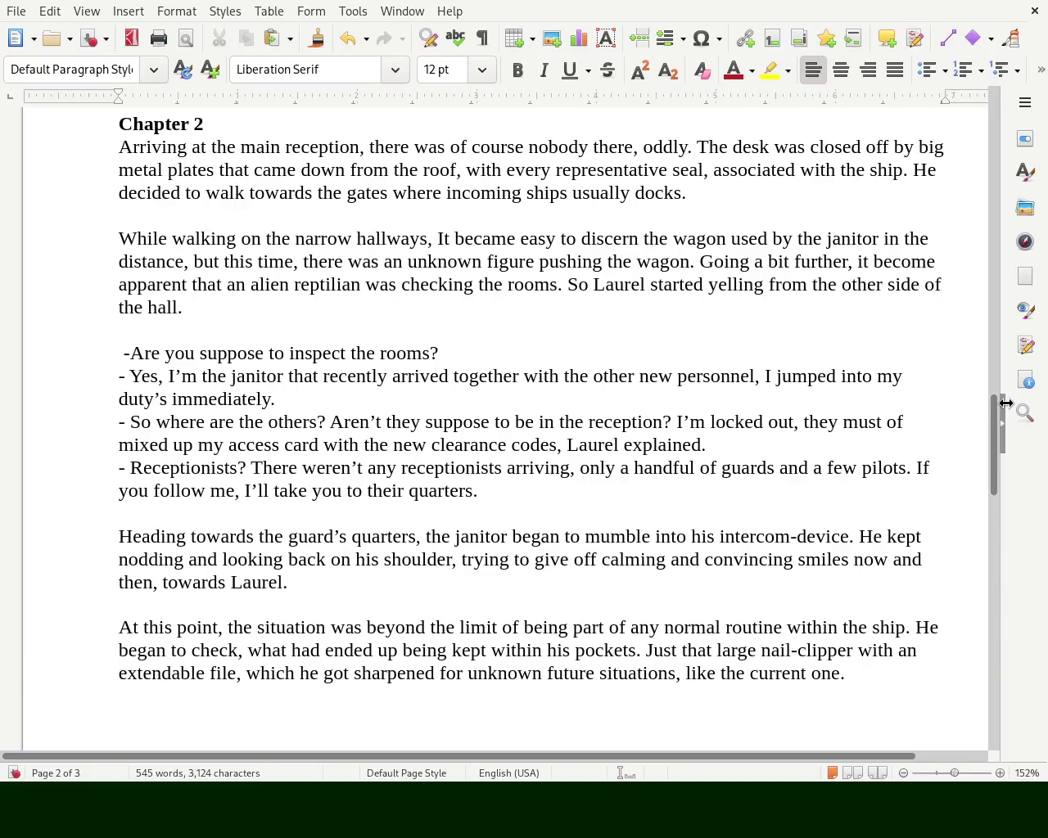
- Delete 'he' from 'which he got sharpened', toggle the sidebar and scroll toward Chapter 3
{"action": "double_click", "coordinate": [316, 673]}
{"action": "key", "text": "BackSpace"}
{"action": "key", "text": "BackSpace"}
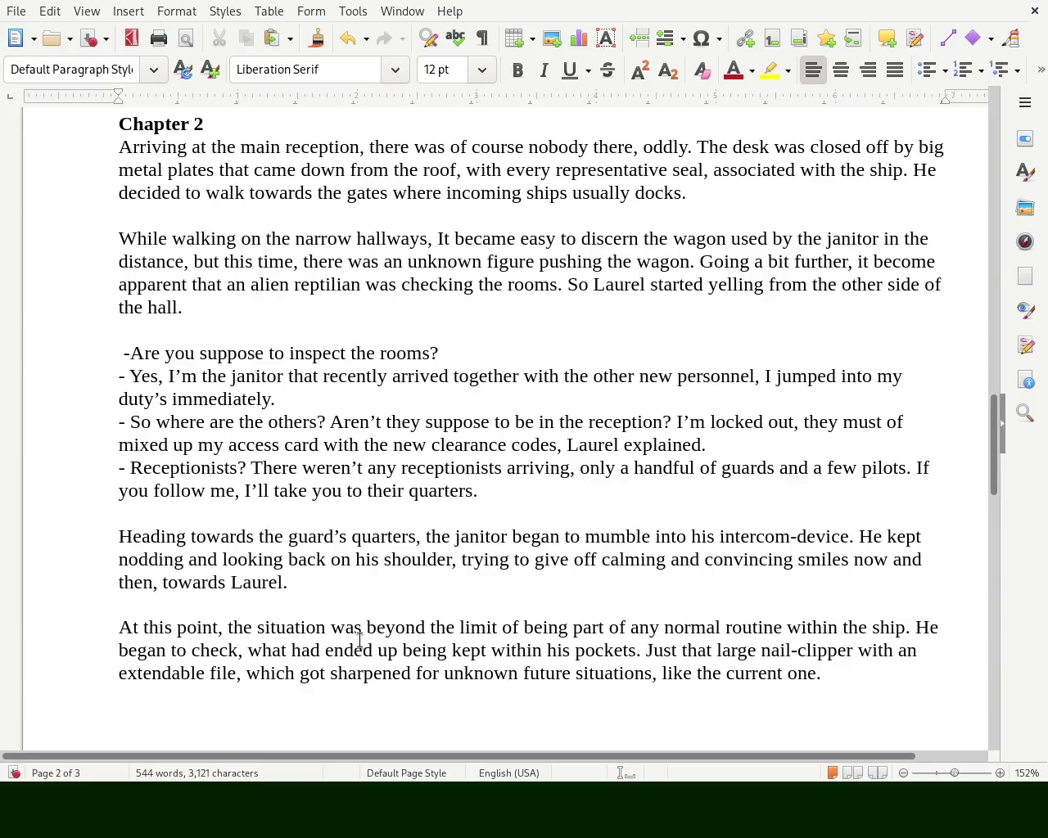
{"action": "left_click", "coordinate": [1001, 433]}
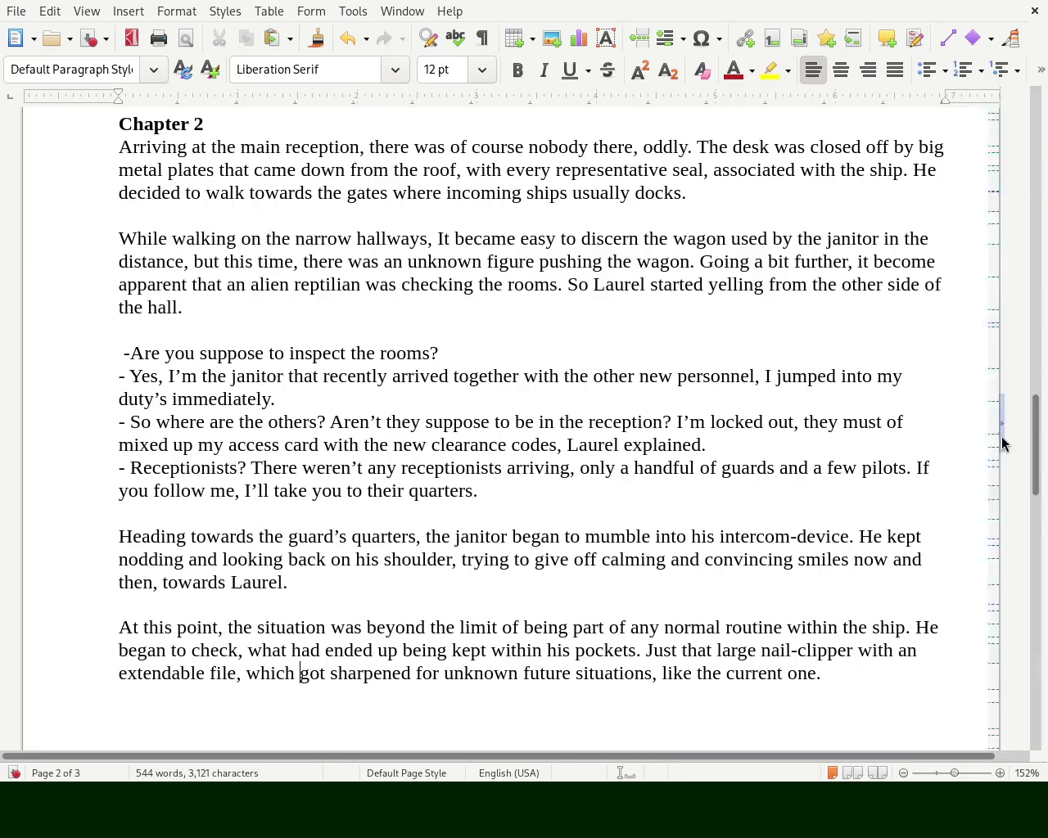
{"action": "left_click", "coordinate": [1037, 426]}
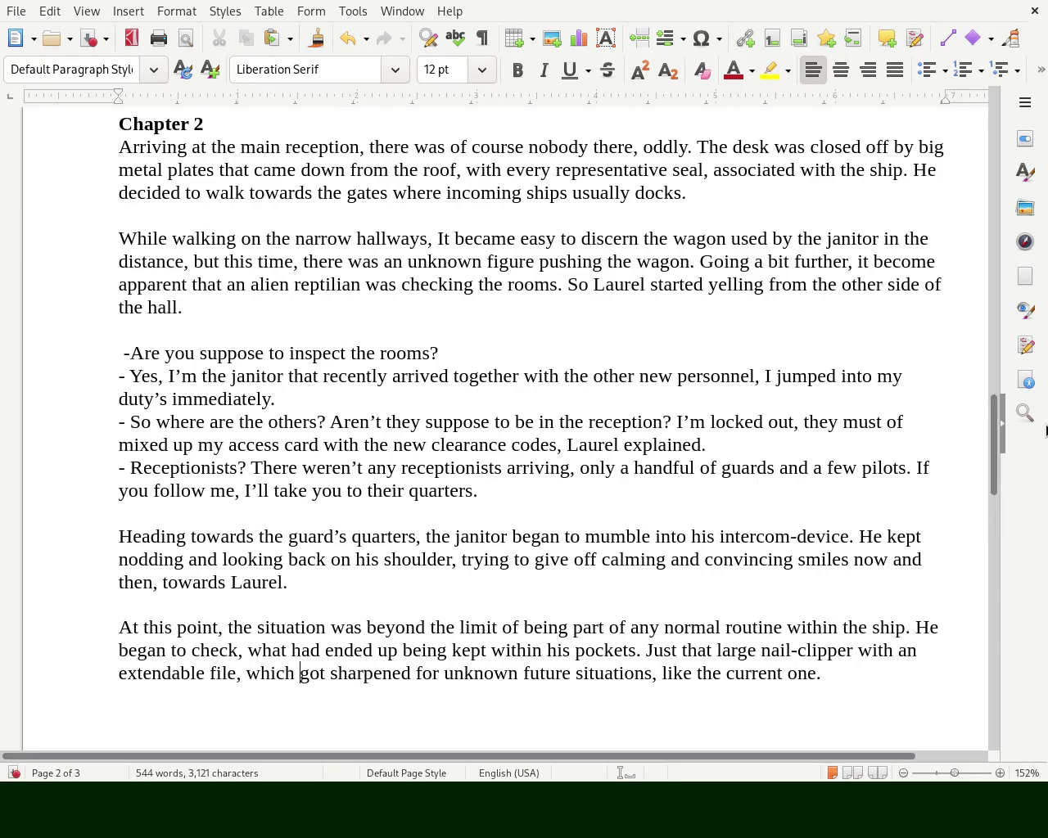
{"action": "left_click", "coordinate": [1002, 434]}
{"action": "mouse_move", "coordinate": [1036, 455]}
{"action": "left_mouse_down"}
{"action": "mouse_move", "coordinate": [1036, 480]}
{"action": "mouse_move", "coordinate": [992, 491]}
{"action": "mouse_move", "coordinate": [983, 545]}
{"action": "left_mouse_up"}
{"action": "left_click", "coordinate": [1039, 426]}
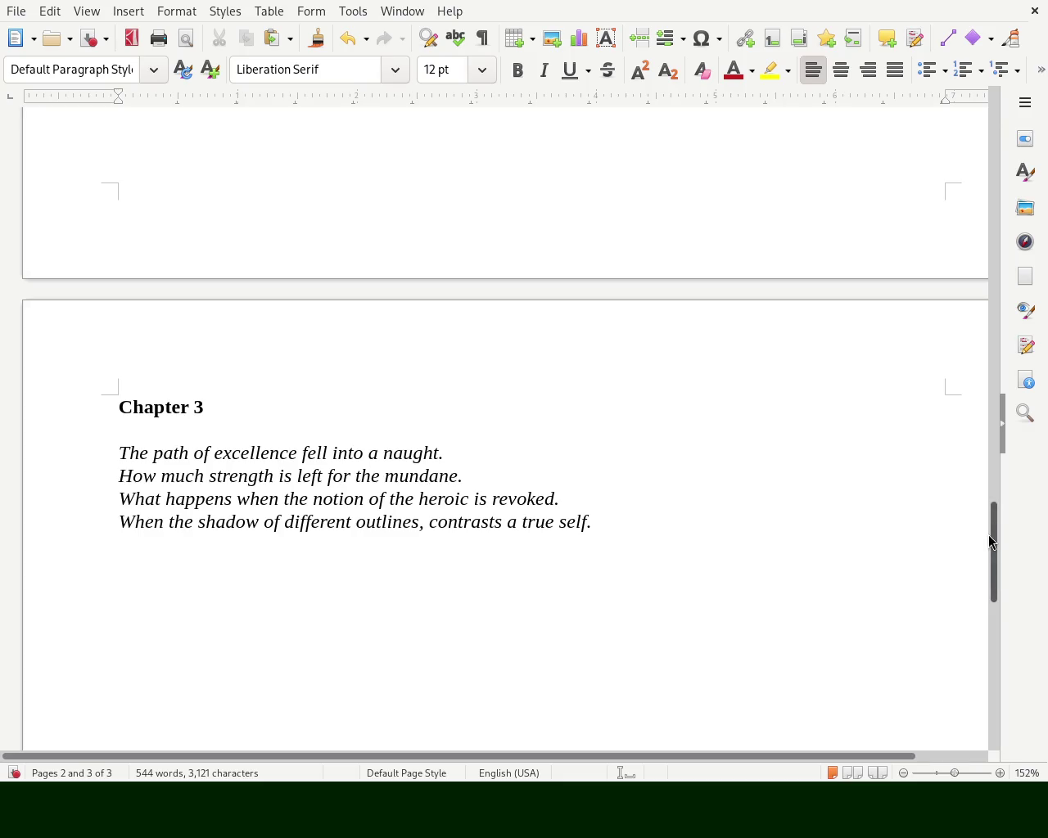
{"action": "left_click_drag", "start_coordinate": [989, 535], "coordinate": [997, 190]}
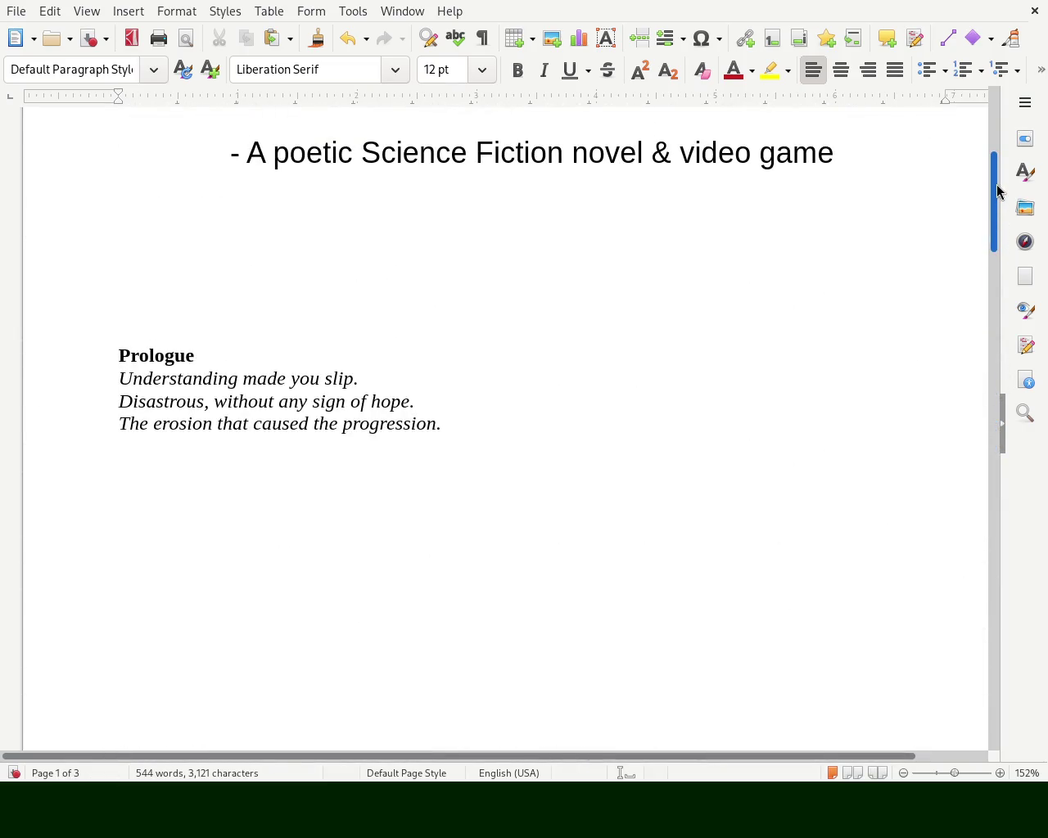
{"action": "mouse_move", "coordinate": [997, 191]}
{"action": "left_mouse_down"}
{"action": "mouse_move", "coordinate": [993, 341]}
{"action": "mouse_move", "coordinate": [1021, 551]}
{"action": "left_mouse_up"}
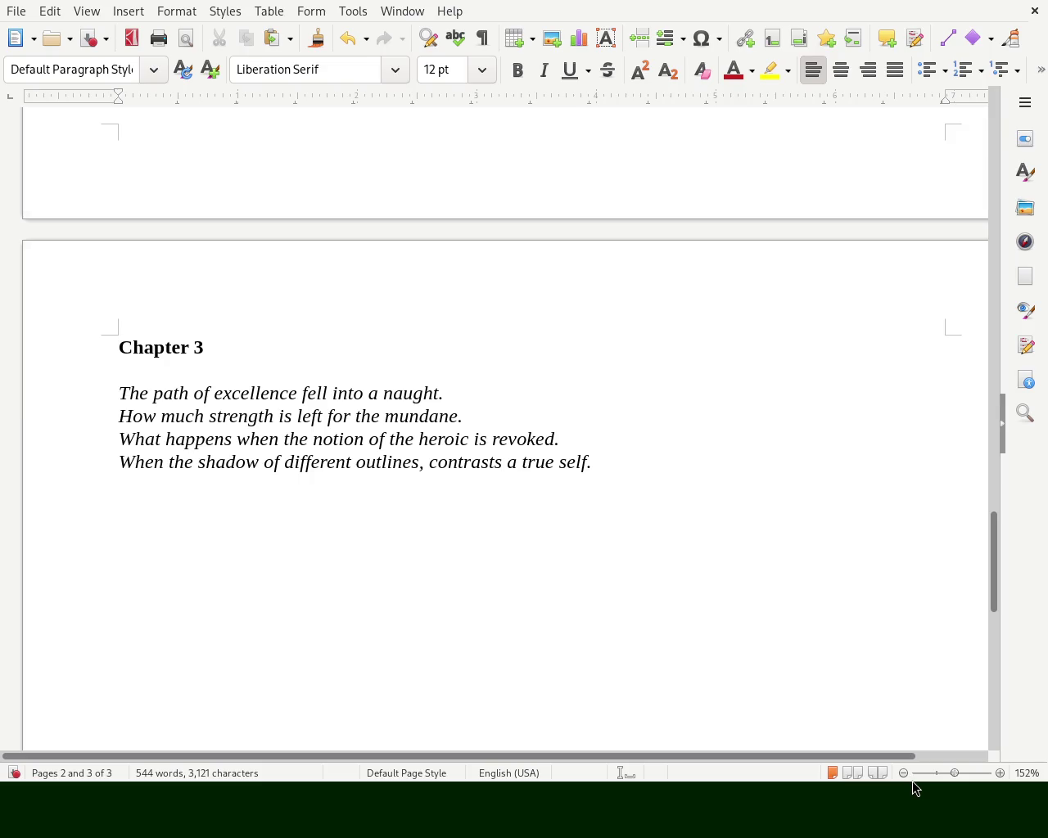
{"action": "left_click", "coordinate": [960, 773]}
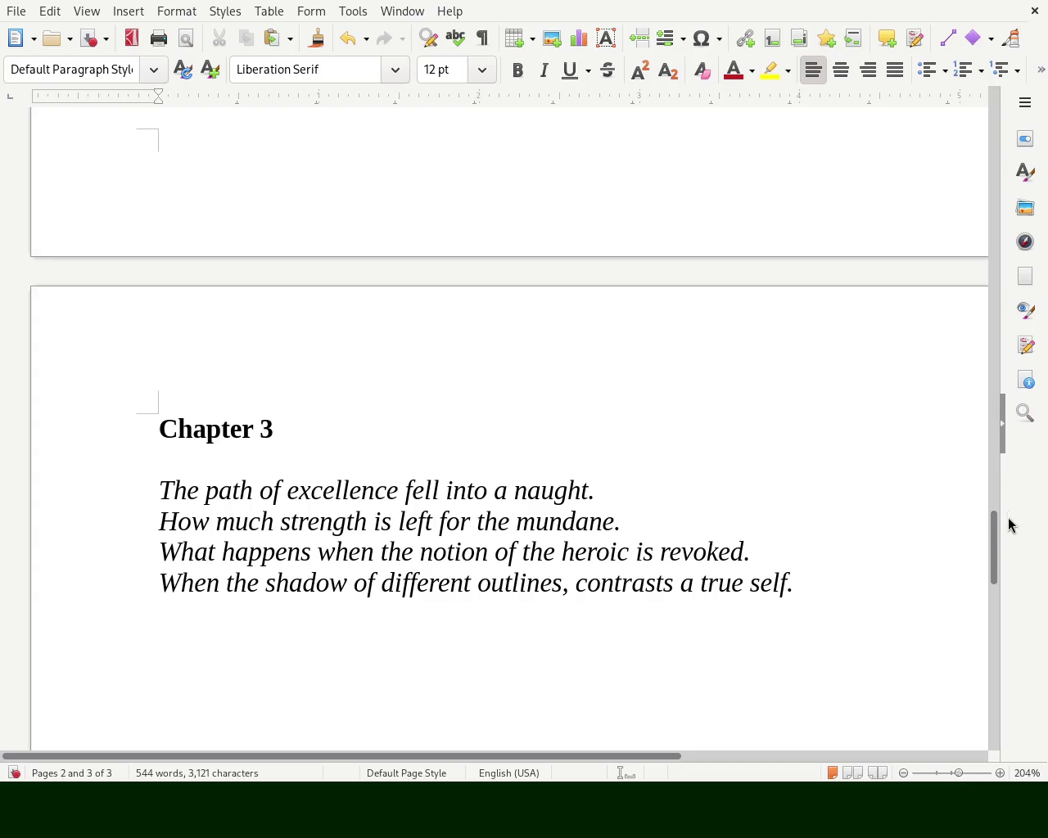
- Scroll up to the end of page 2 above the Chapter 3 verse
{"action": "left_click_drag", "start_coordinate": [993, 568], "coordinate": [994, 488]}
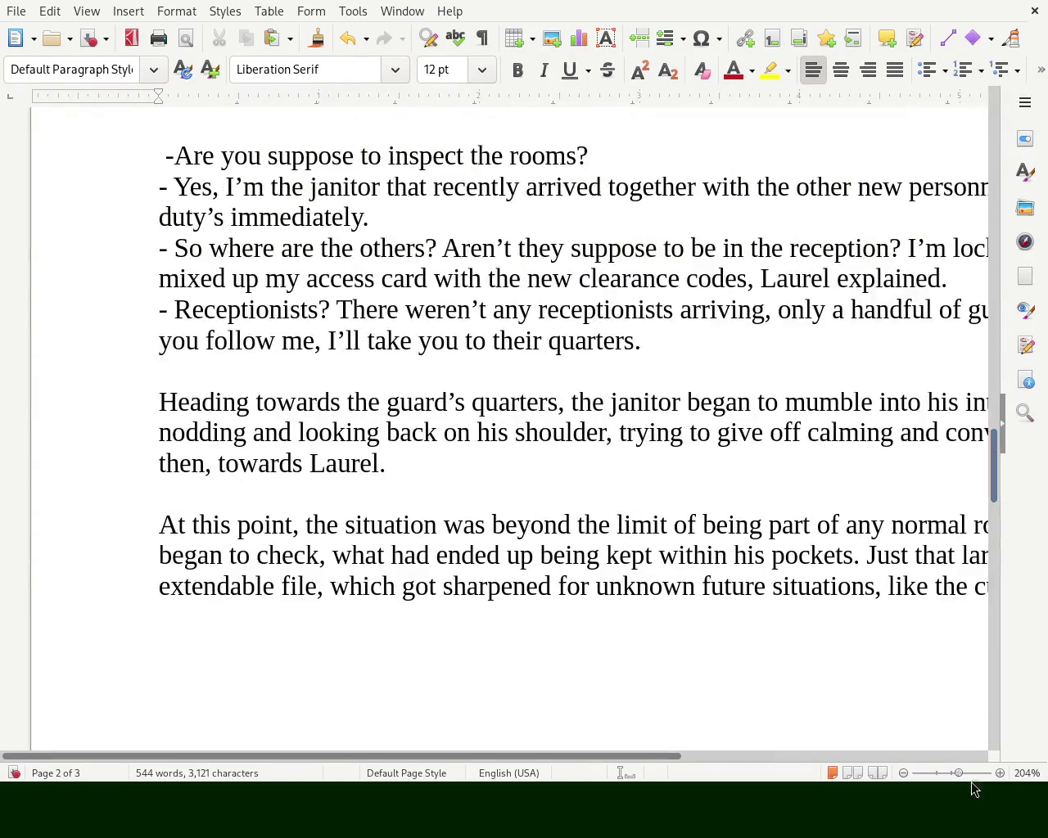
- Zoom the manuscript to 152%, hide the sidebar, and scroll back up to the title page
{"action": "left_click", "coordinate": [959, 774]}
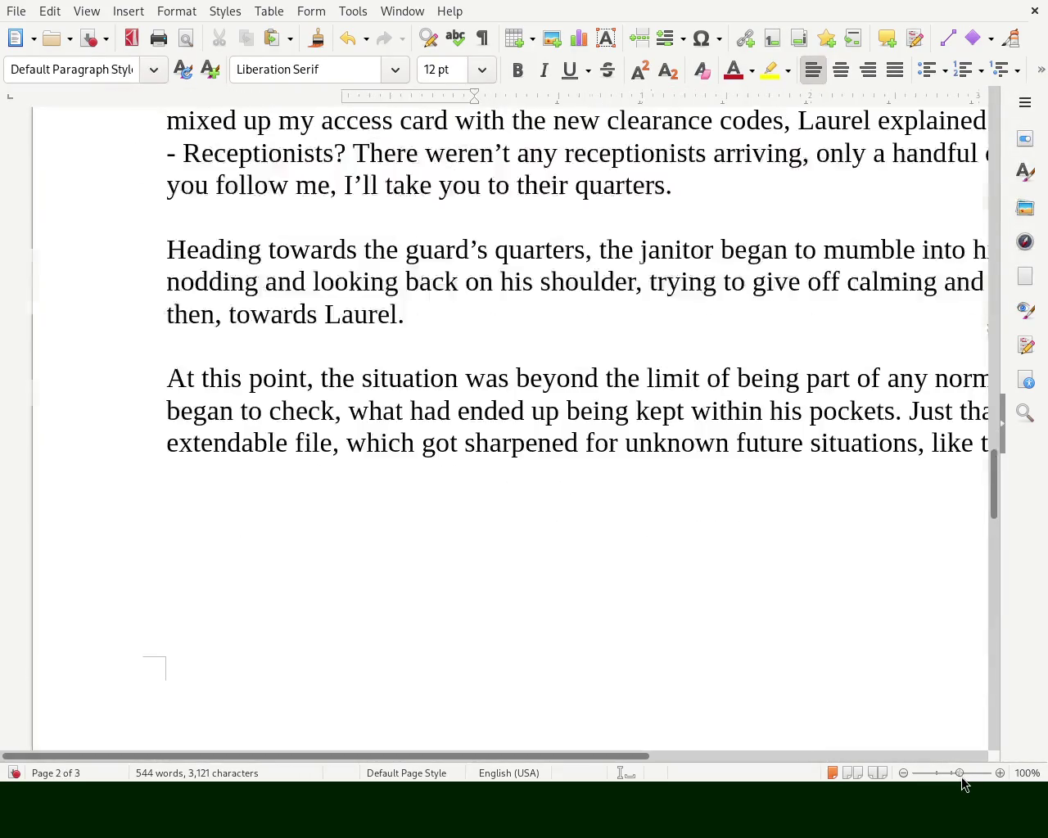
{"action": "left_click_drag", "start_coordinate": [965, 784], "coordinate": [957, 784]}
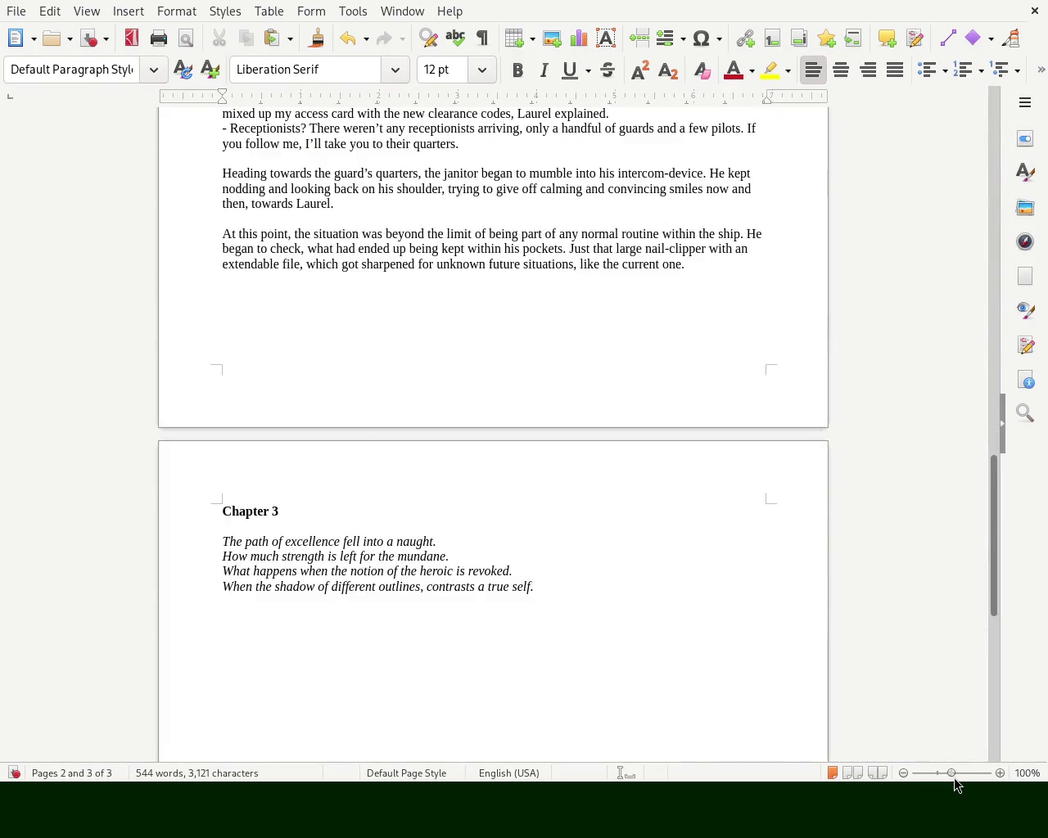
{"action": "left_click", "coordinate": [956, 778]}
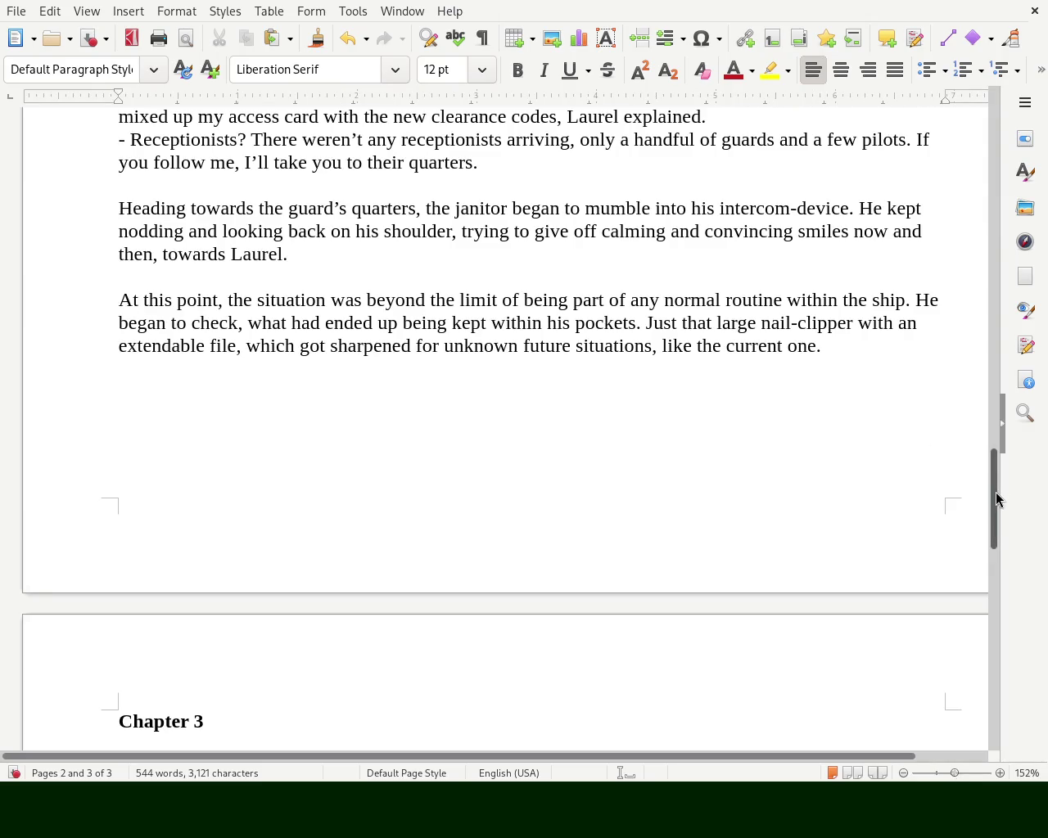
{"action": "left_click_drag", "start_coordinate": [997, 498], "coordinate": [997, 428]}
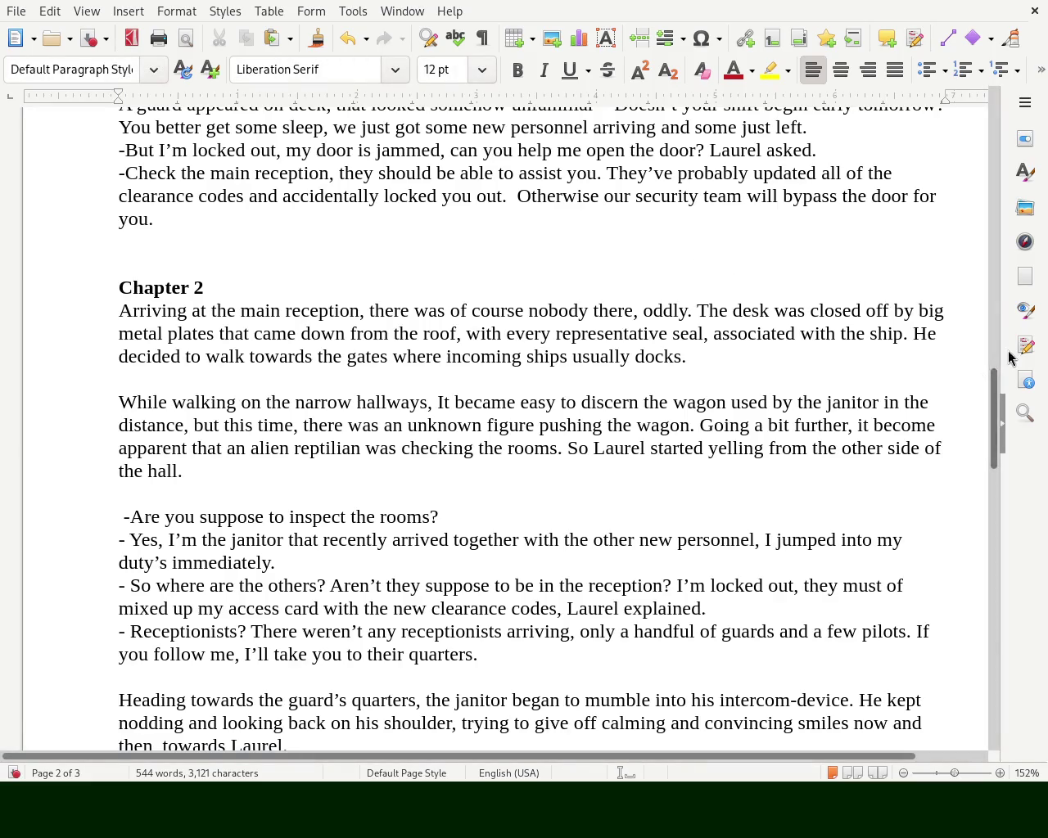
{"action": "left_click", "coordinate": [1002, 423]}
{"action": "mouse_move", "coordinate": [1036, 436]}
{"action": "left_mouse_down"}
{"action": "mouse_move", "coordinate": [1035, 164]}
{"action": "mouse_move", "coordinate": [1036, 200]}
{"action": "mouse_move", "coordinate": [1037, 175]}
{"action": "left_mouse_up"}
{"action": "left_click", "coordinate": [651, 345]}
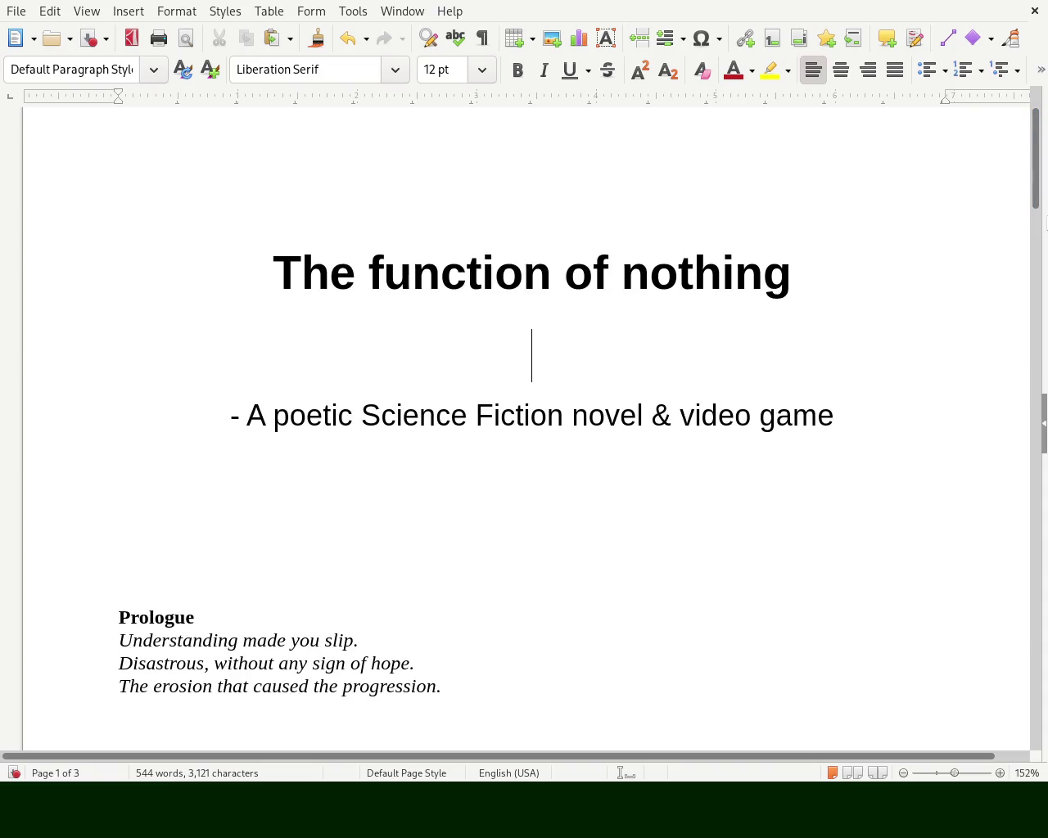
- Remove the blank line below the title and the leading '- ' from the subtitle
{"action": "key", "text": "BackSpace"}
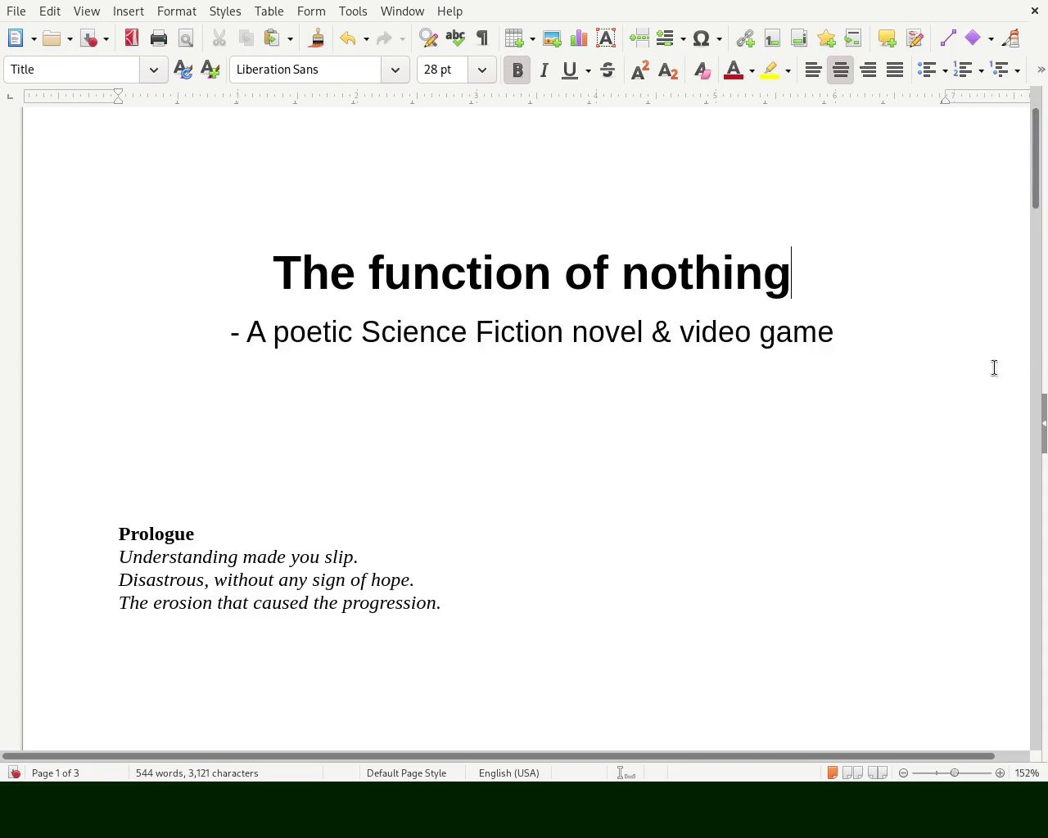
{"action": "left_click", "coordinate": [236, 339]}
{"action": "key", "text": "Delete"}
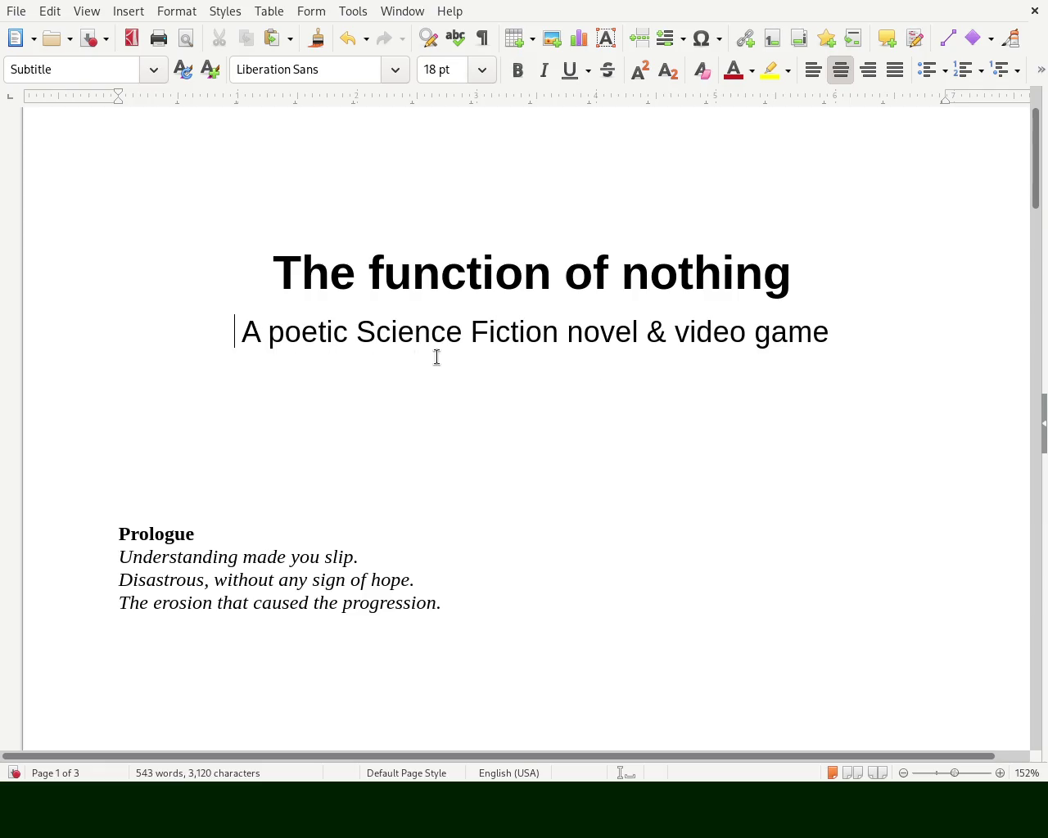
{"action": "key", "text": "Delete"}
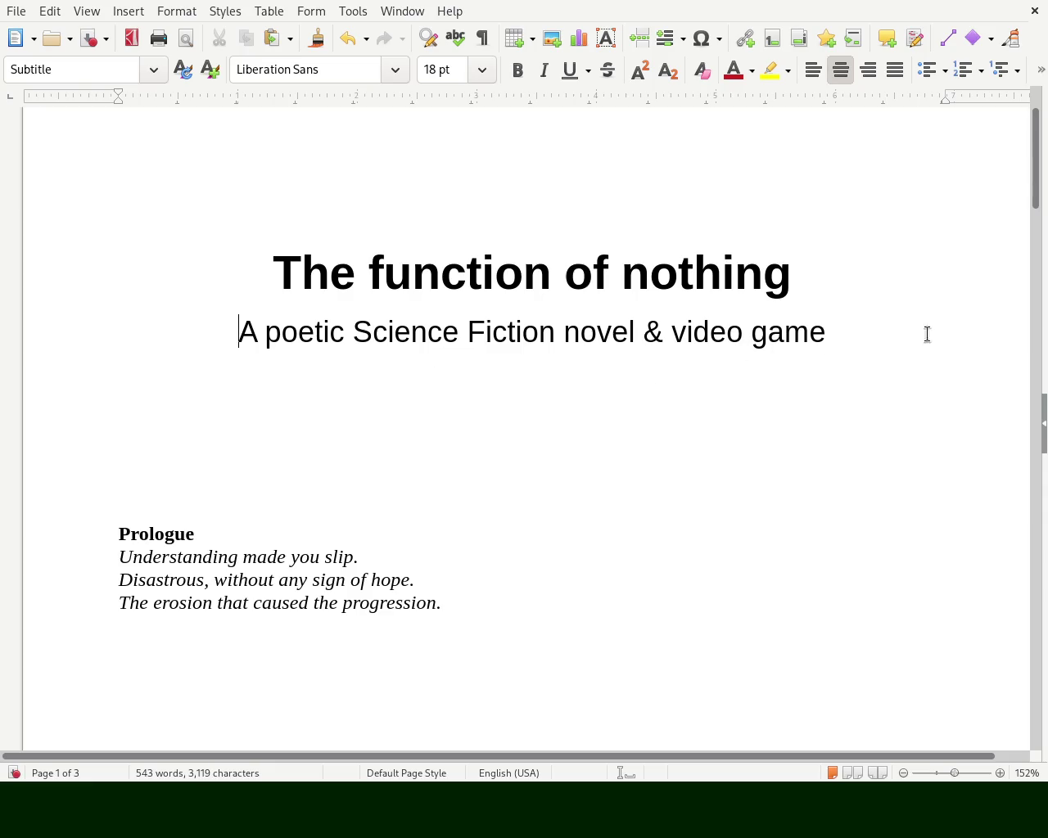
{"action": "left_click_drag", "start_coordinate": [1037, 188], "coordinate": [1035, 170]}
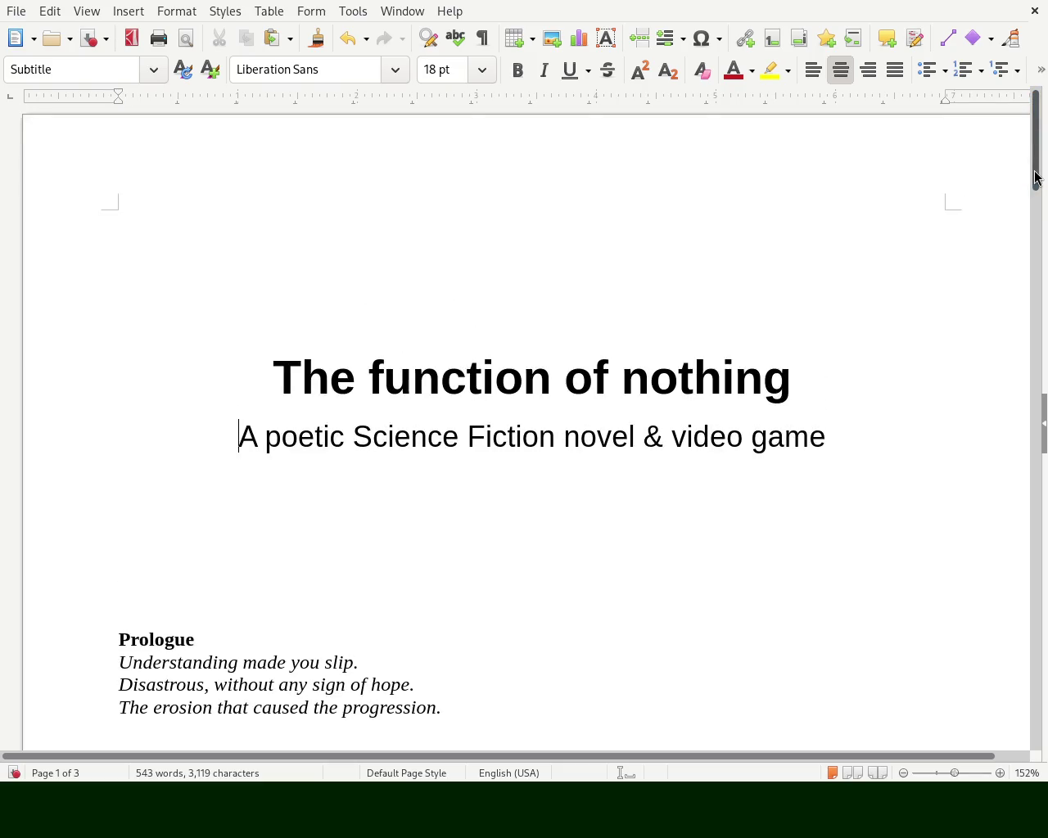
- Keep the subtitle's capital 'A' and leave no full stop after 'game'
{"action": "key", "text": "Delete"}
{"action": "type", "text": "a"}
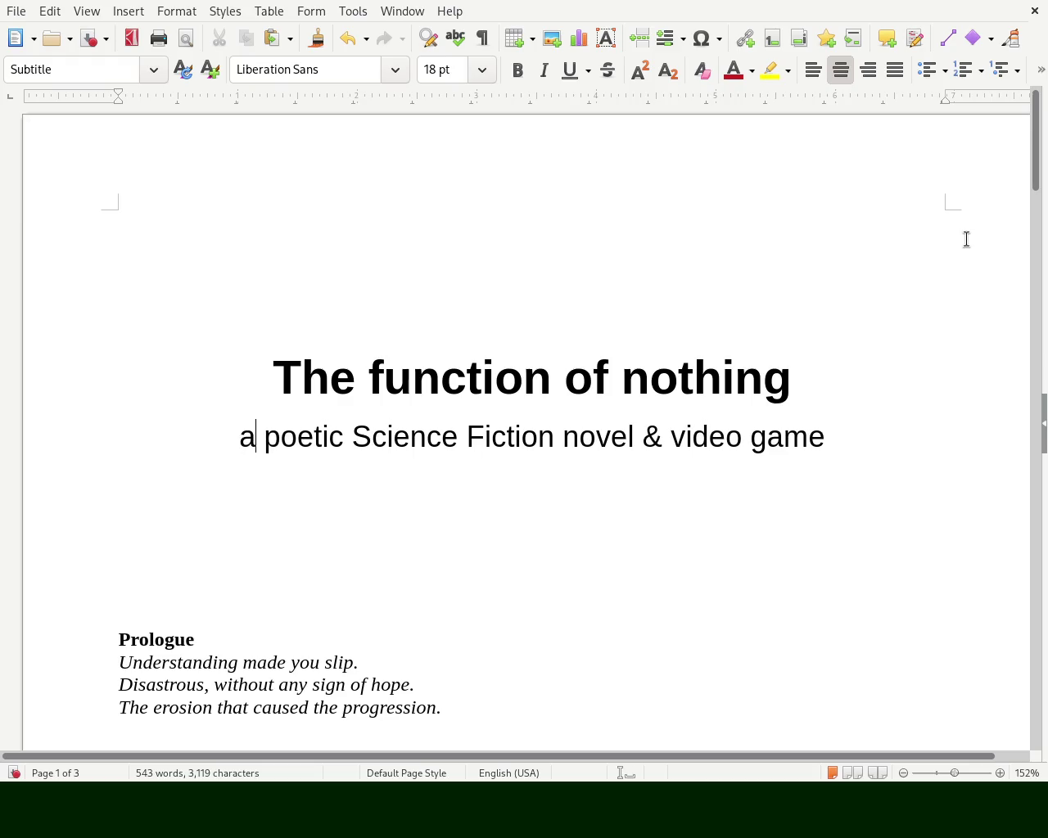
{"action": "key", "text": "BackSpace"}
{"action": "type", "text": "A"}
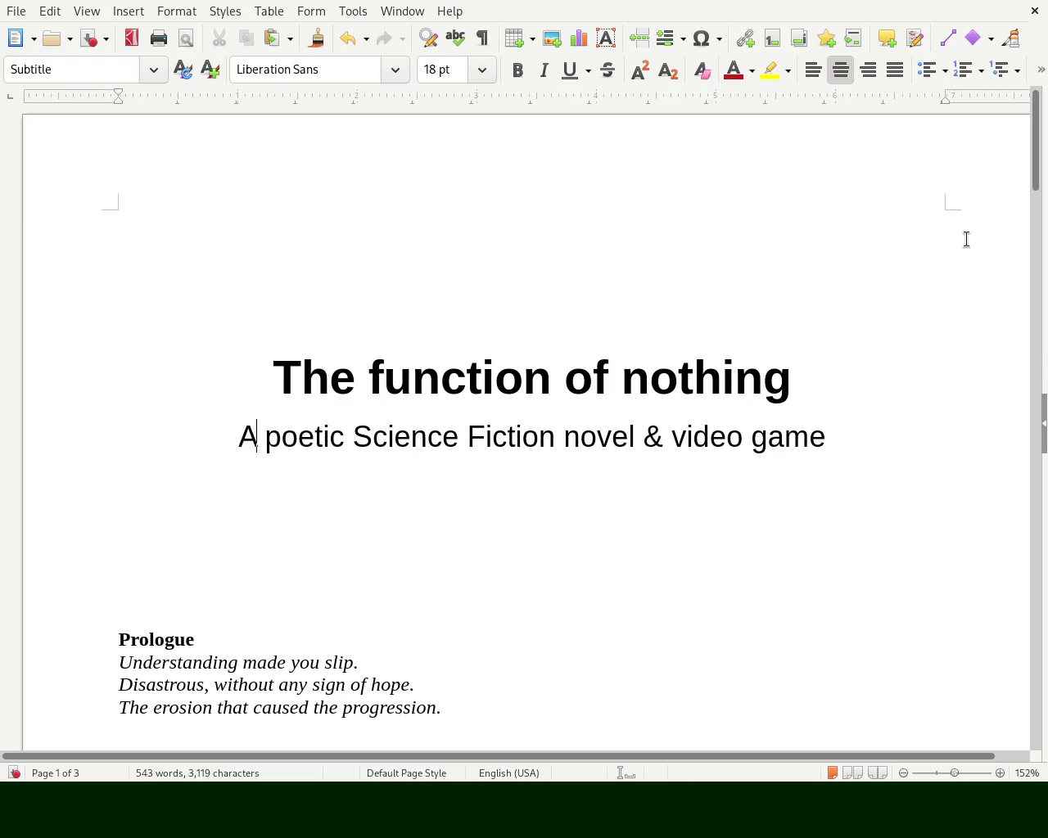
{"action": "left_click", "coordinate": [840, 462]}
{"action": "left_click", "coordinate": [847, 438]}
{"action": "type", "text": "."}
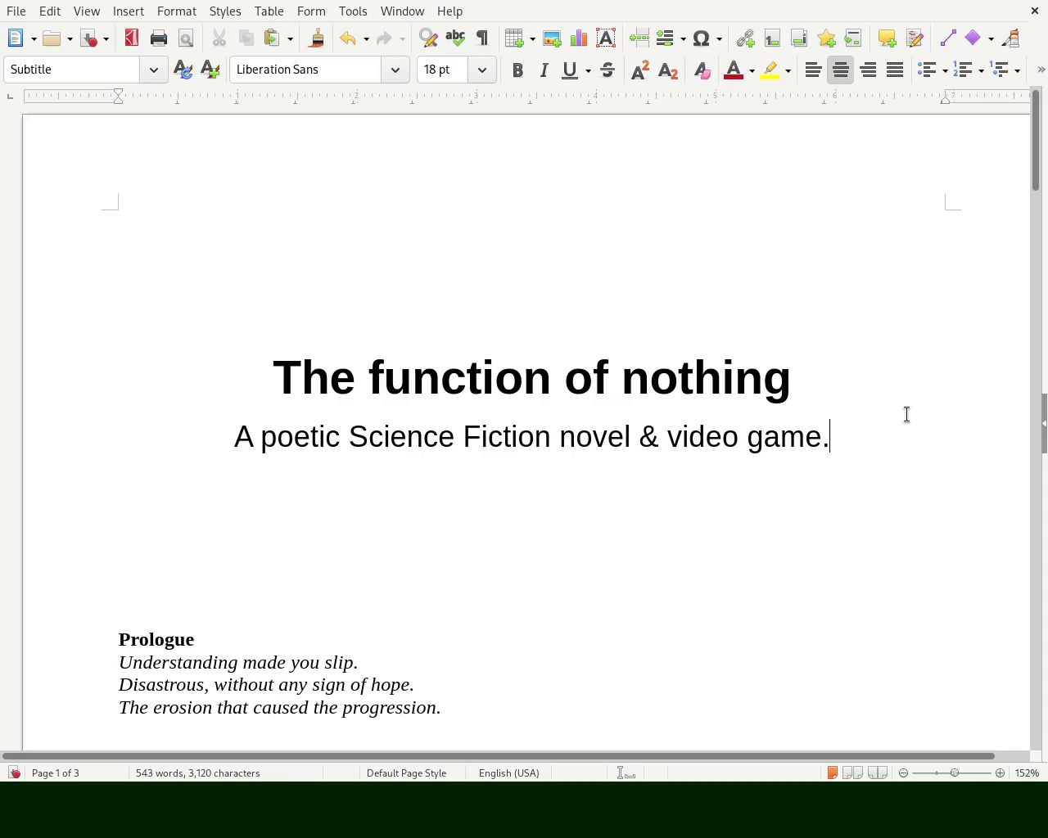
{"action": "key", "text": "BackSpace"}
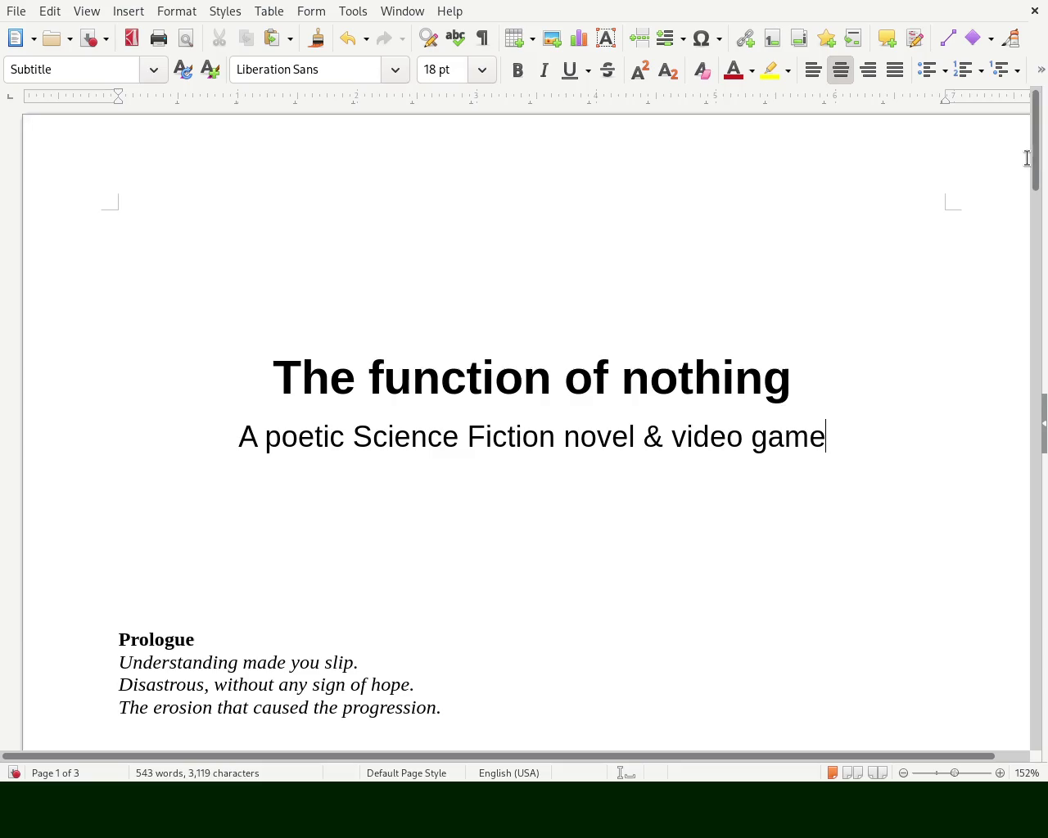
{"action": "left_click_drag", "start_coordinate": [1026, 158], "coordinate": [1026, 191]}
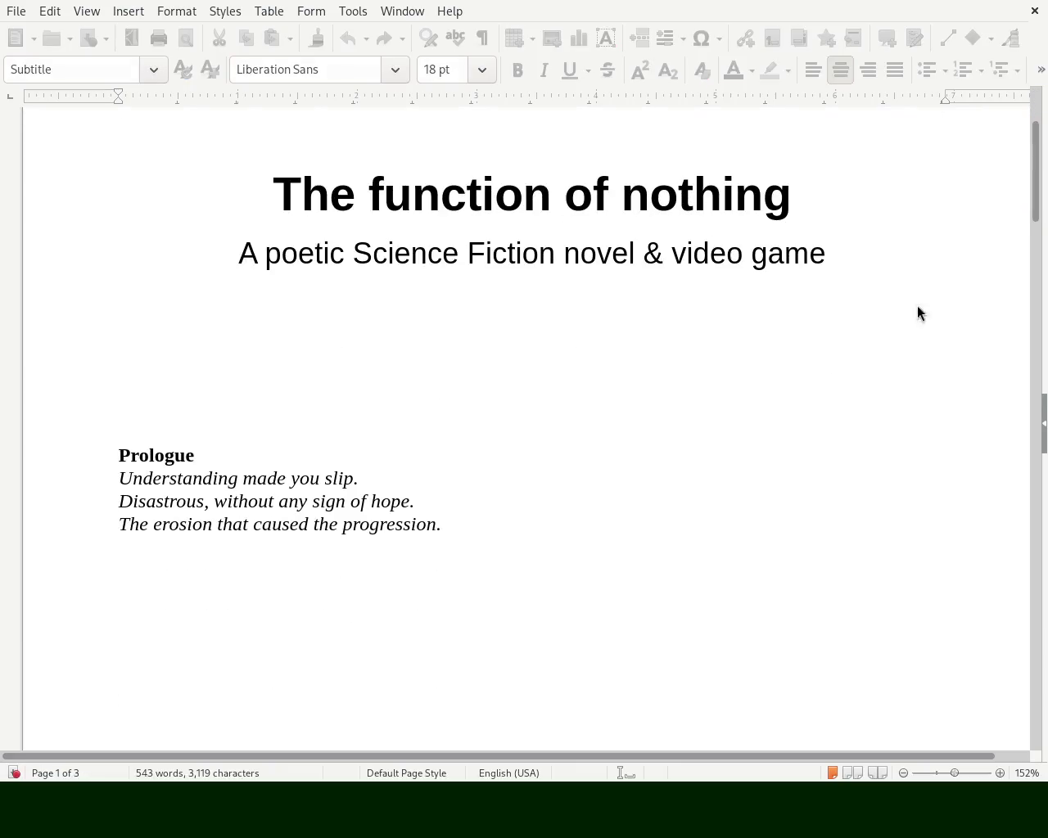
- Delete the stray '<' character after the subtitle
{"action": "type", "text": "<"}
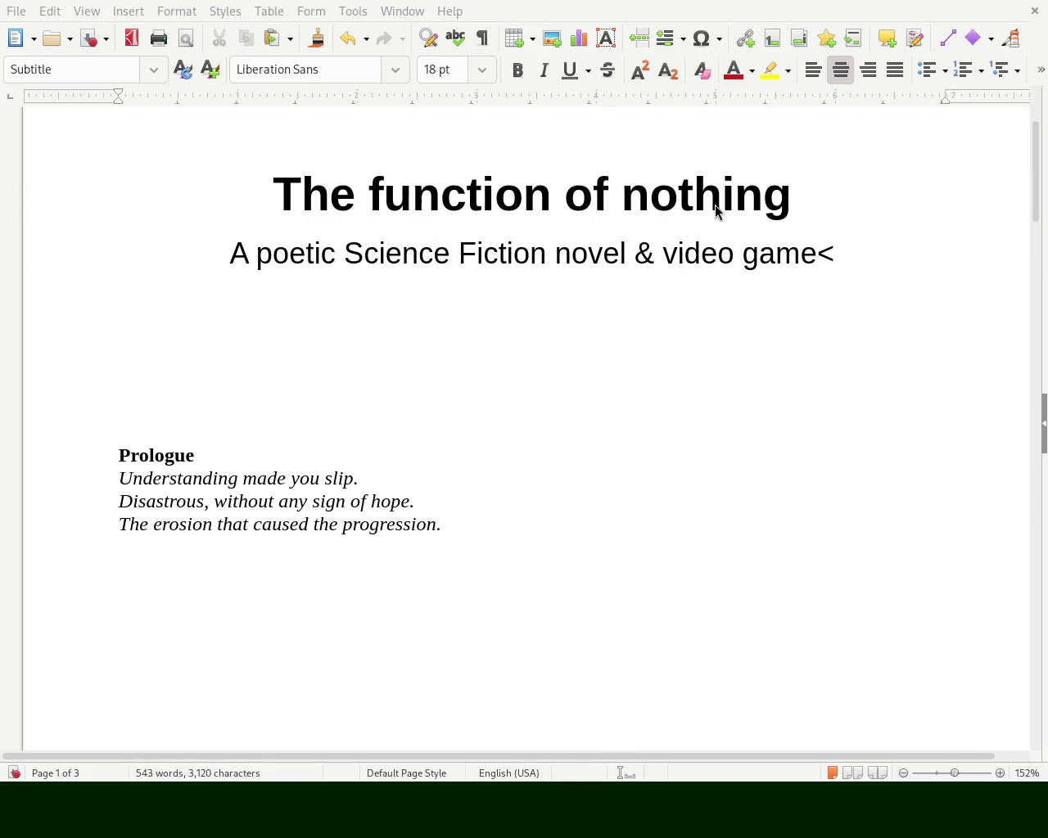
{"action": "left_click", "coordinate": [954, 237]}
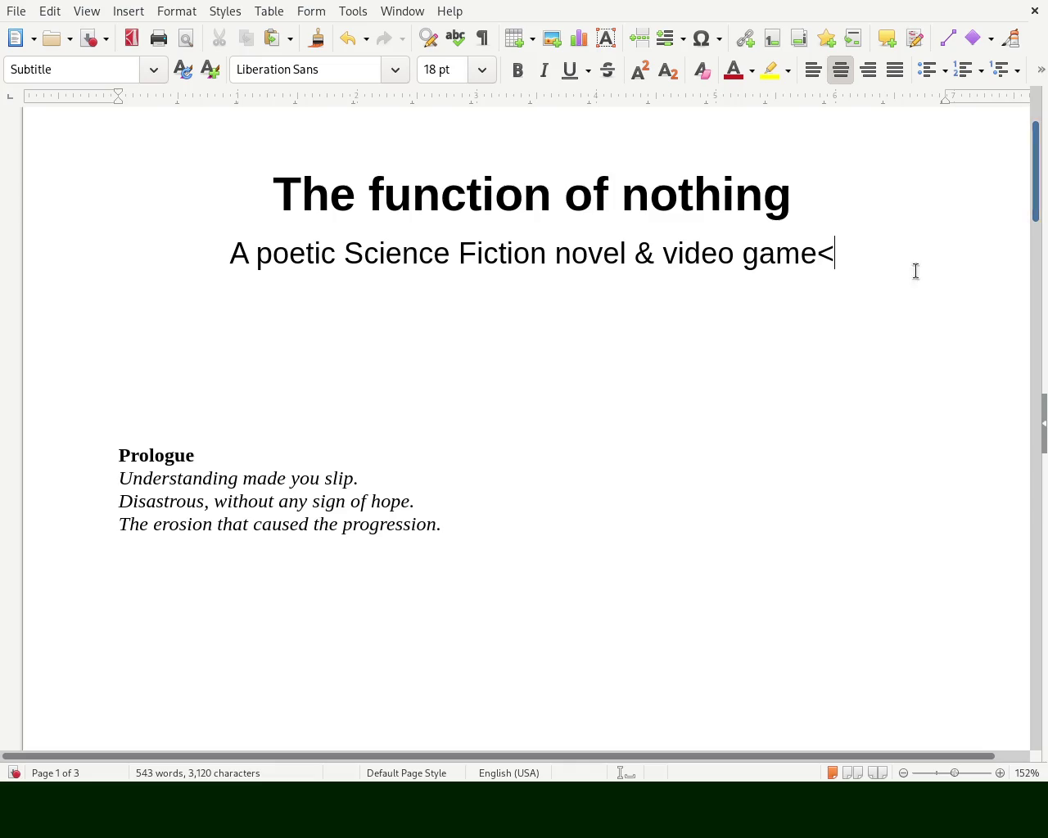
{"action": "key", "text": "BackSpace"}
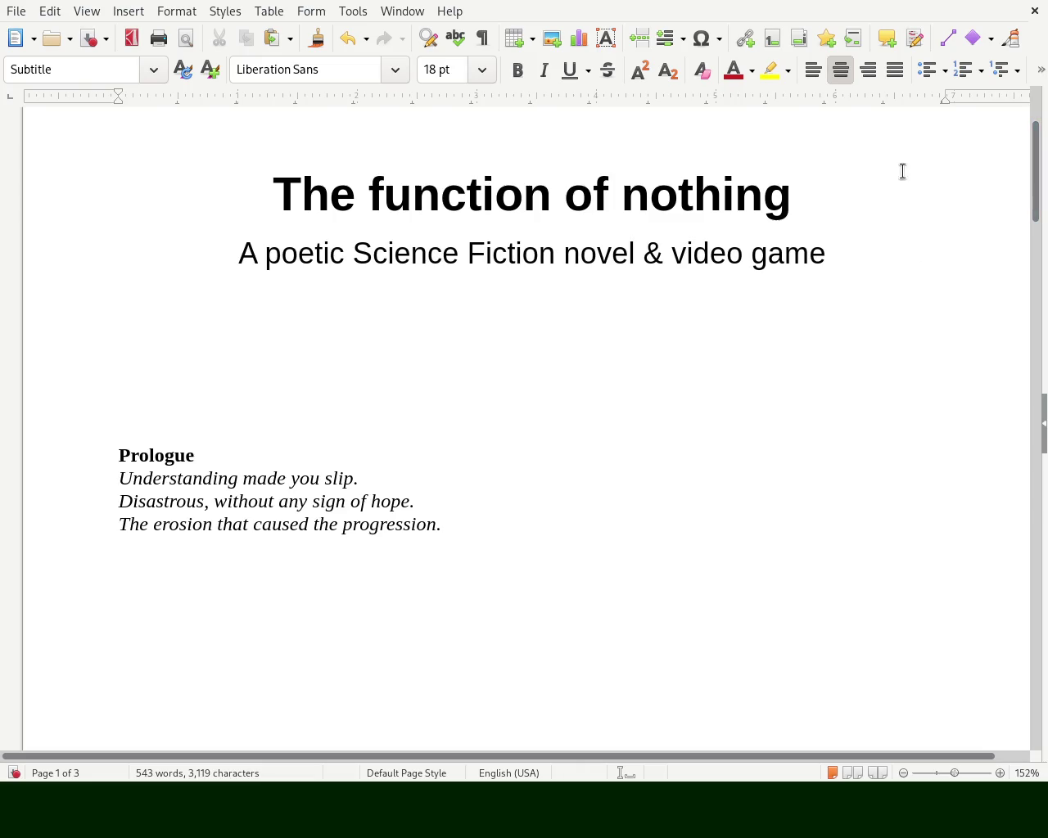
{"action": "left_click_drag", "start_coordinate": [1036, 193], "coordinate": [1025, 203]}
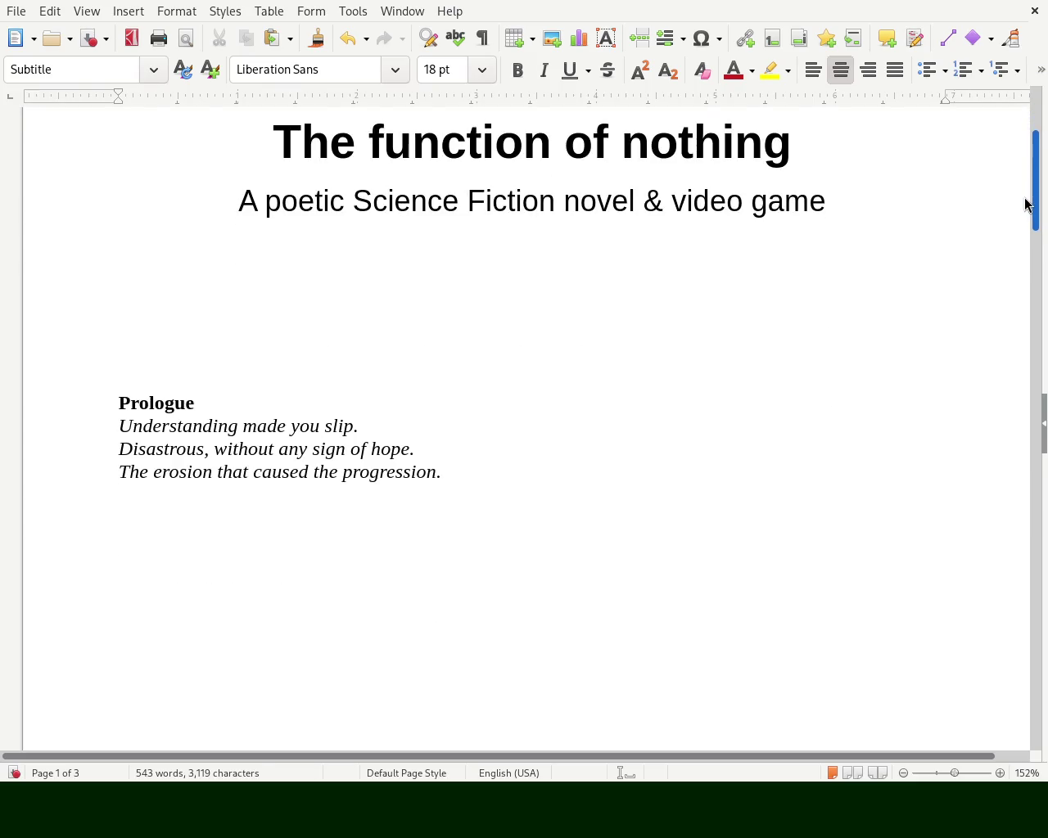
{"action": "left_click_drag", "start_coordinate": [1025, 203], "coordinate": [1022, 327]}
- Add a line break before Chapter 1 so it starts on page 2
{"action": "left_click", "coordinate": [303, 141]}
{"action": "key", "text": "Down"}
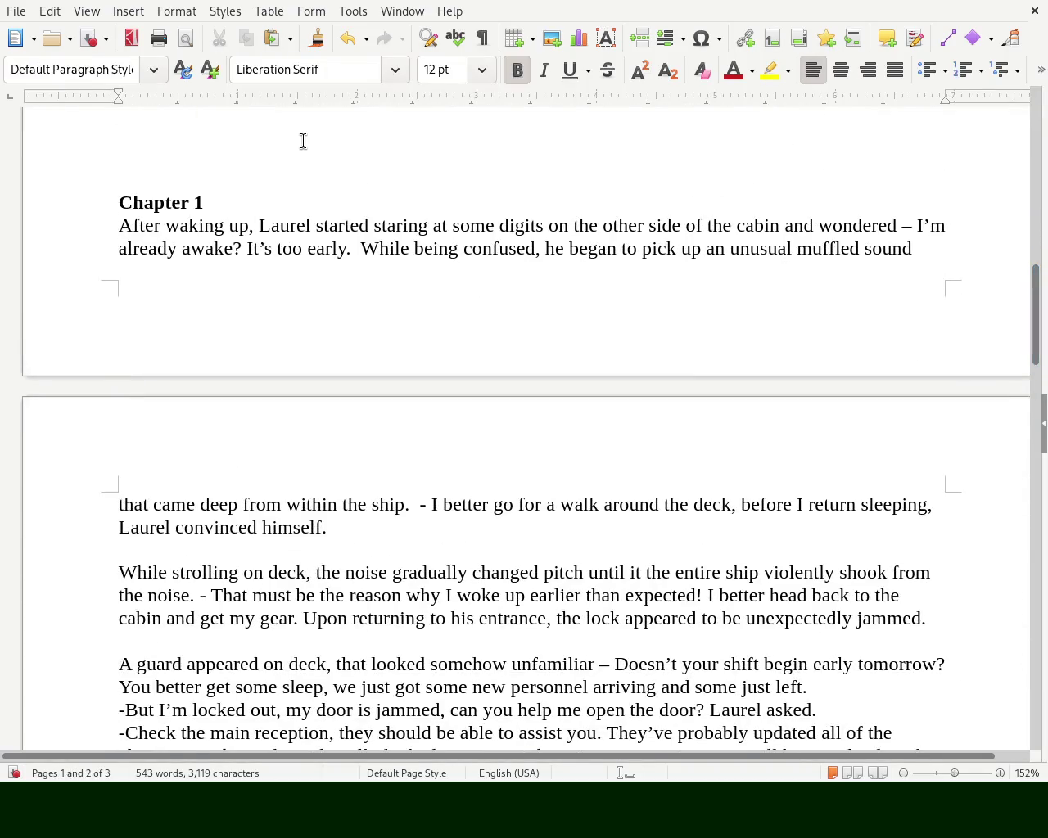
{"action": "key", "text": "Return"}
{"action": "key", "text": "Return"}
{"action": "key", "text": "Return"}
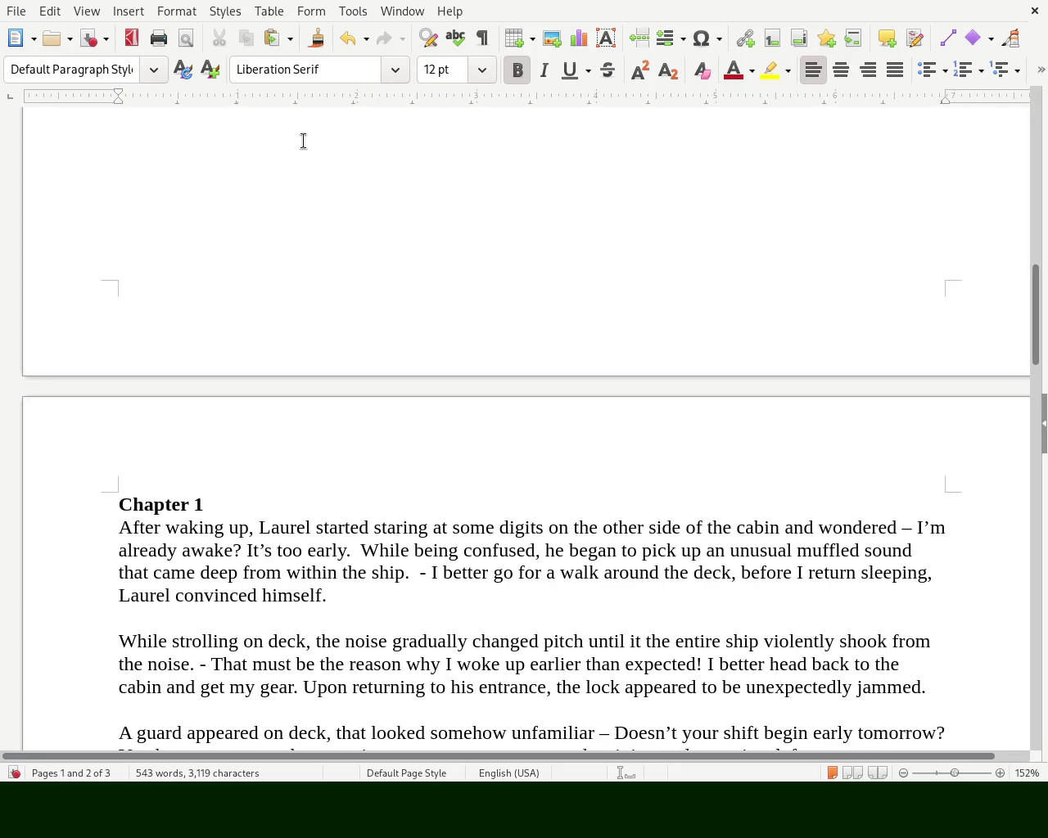
- Save the manuscript with Ctrl+S and scroll through the pages to review it
{"action": "key", "text": "ctrl+s"}
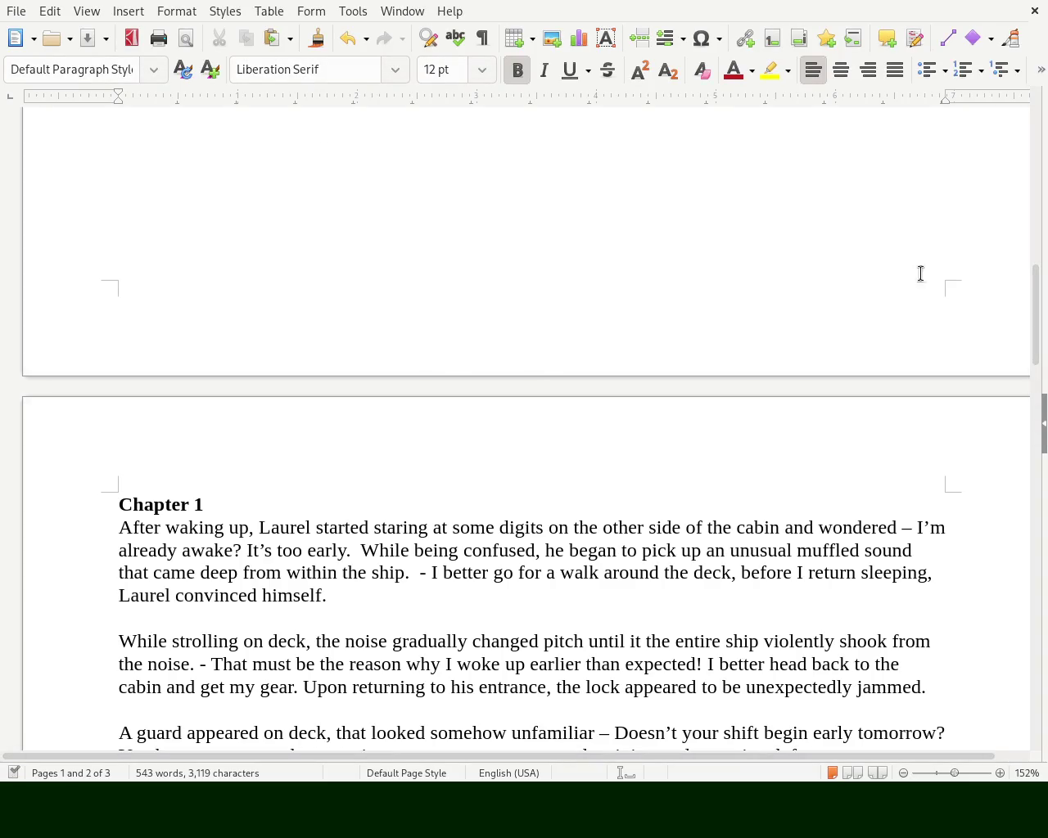
{"action": "mouse_move", "coordinate": [1036, 293]}
{"action": "left_mouse_down"}
{"action": "mouse_move", "coordinate": [1044, 666]}
{"action": "mouse_move", "coordinate": [1044, 397]}
{"action": "mouse_move", "coordinate": [1044, 420]}
{"action": "left_mouse_up"}
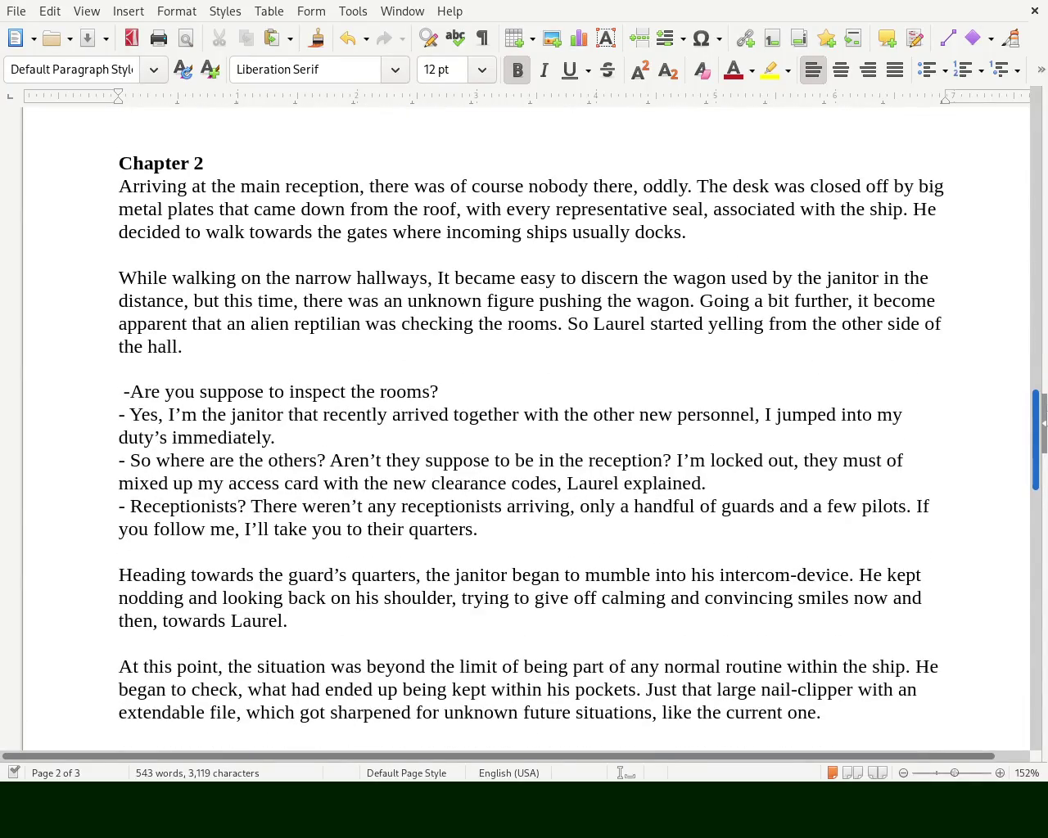
{"action": "scroll", "coordinate": [524, 425], "scroll_direction": "up", "scroll_amount": 4}
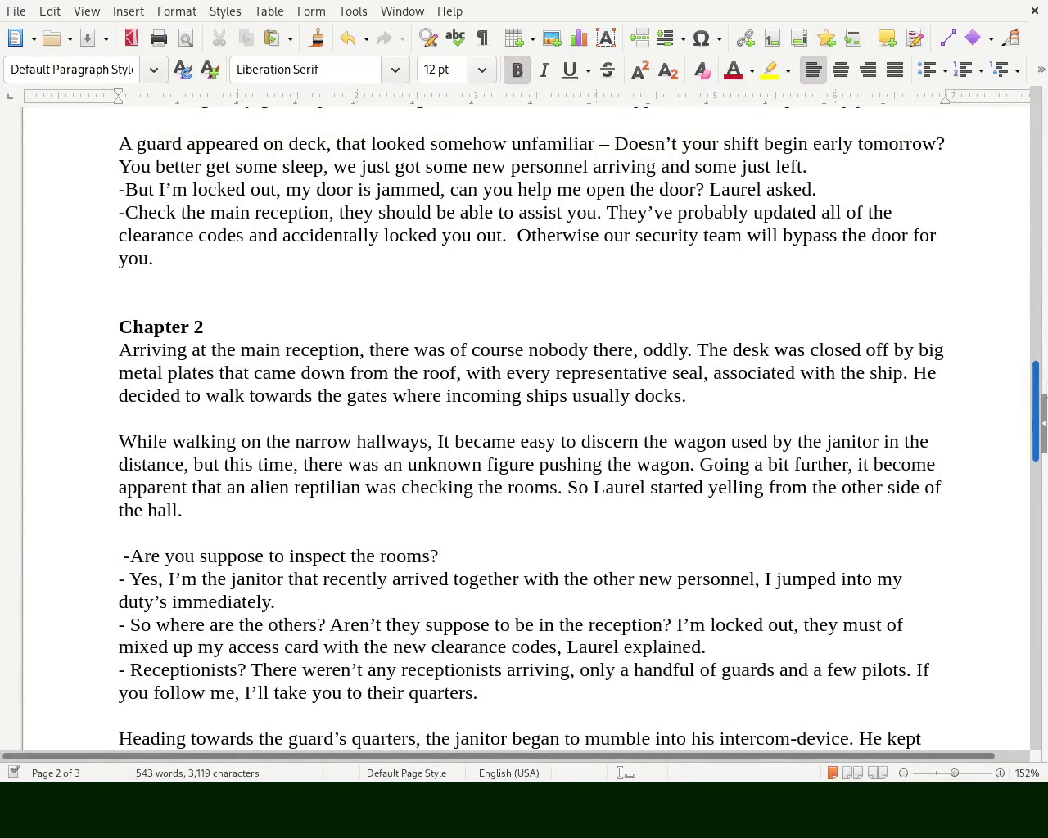
{"action": "scroll", "coordinate": [524, 443], "scroll_direction": "up", "scroll_amount": 10}
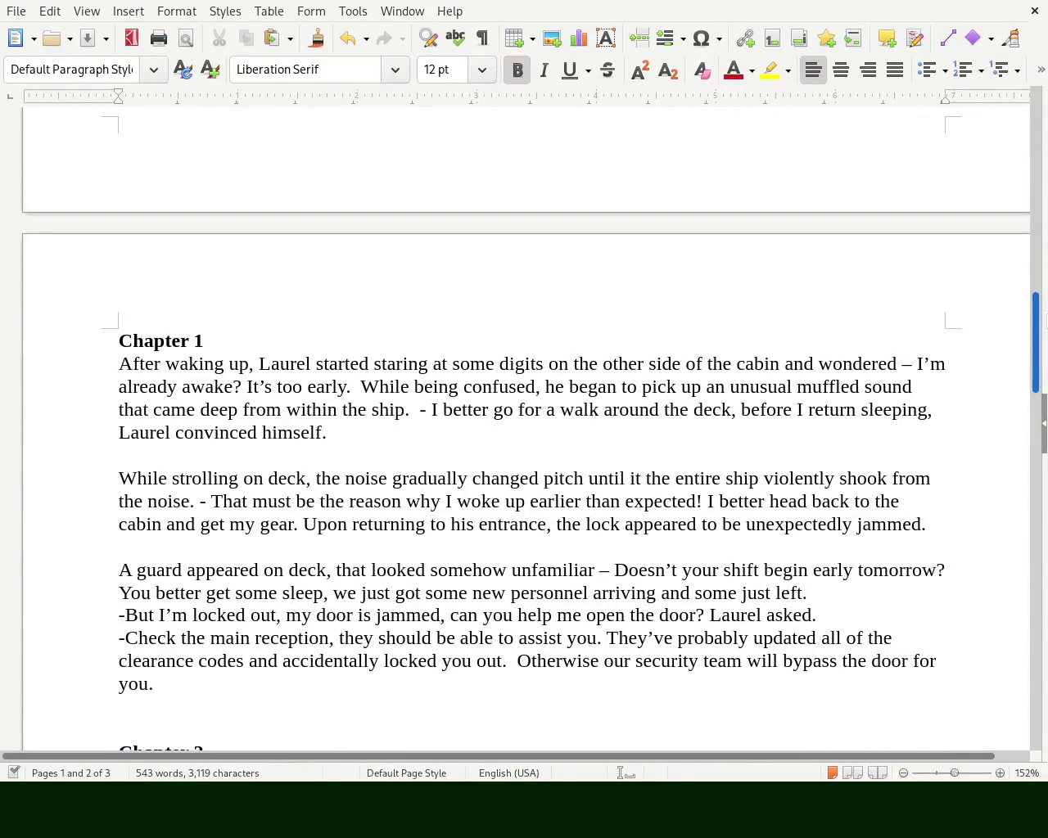
{"action": "scroll", "coordinate": [1046, 358], "scroll_direction": "down", "scroll_amount": 5}
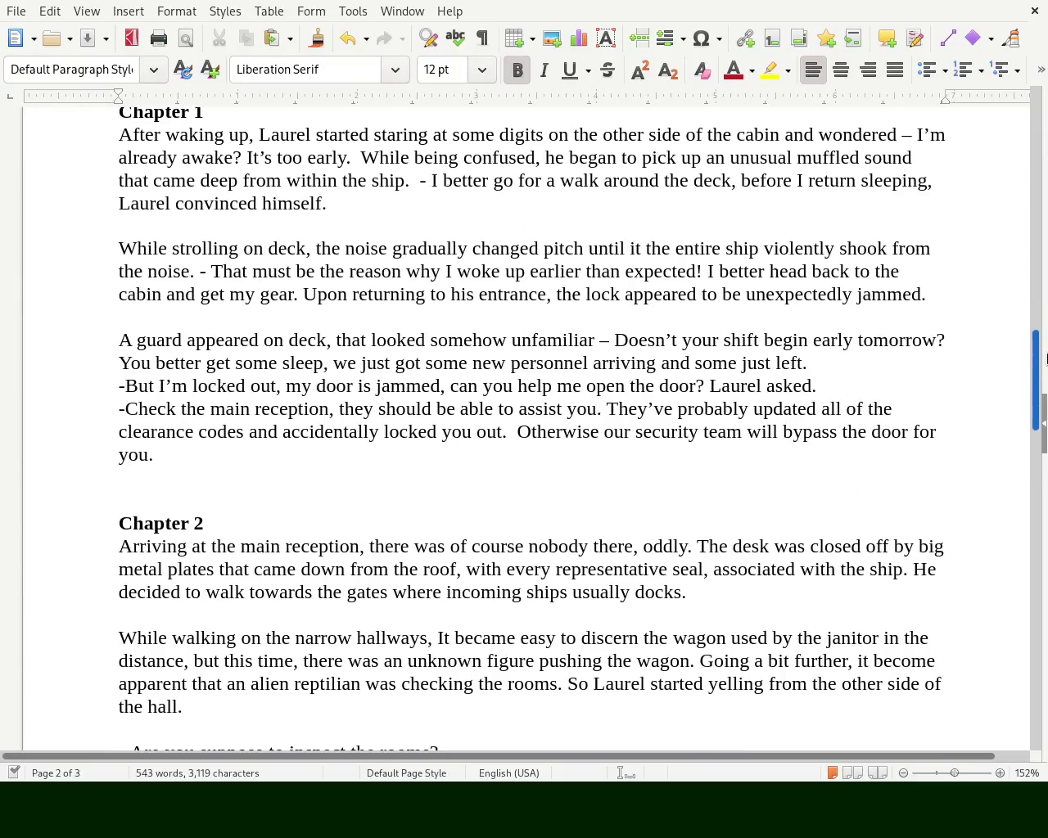
{"action": "left_click_drag", "start_coordinate": [1046, 358], "coordinate": [1046, 409]}
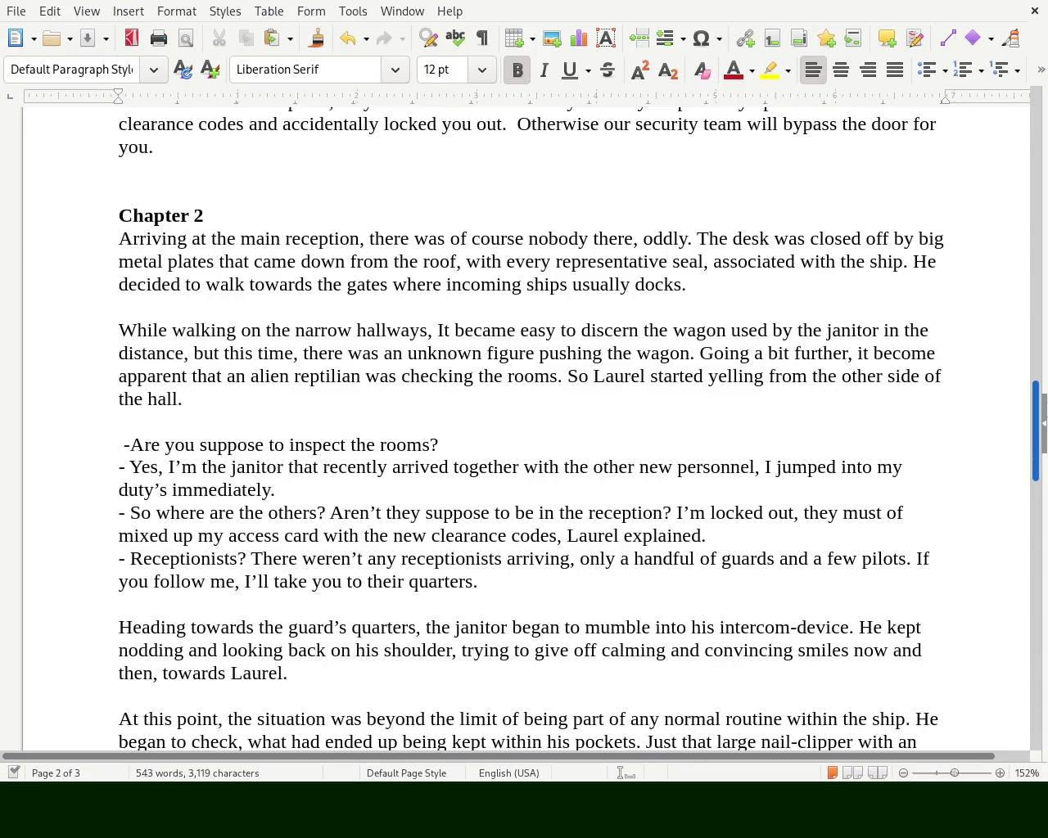
{"action": "mouse_move", "coordinate": [1044, 422]}
{"action": "left_mouse_down"}
{"action": "mouse_move", "coordinate": [1037, 545]}
{"action": "mouse_move", "coordinate": [1024, 355]}
{"action": "mouse_move", "coordinate": [994, 243]}
{"action": "mouse_move", "coordinate": [997, 399]}
{"action": "mouse_move", "coordinate": [1036, 128]}
{"action": "mouse_move", "coordinate": [961, 221]}
{"action": "left_mouse_up"}
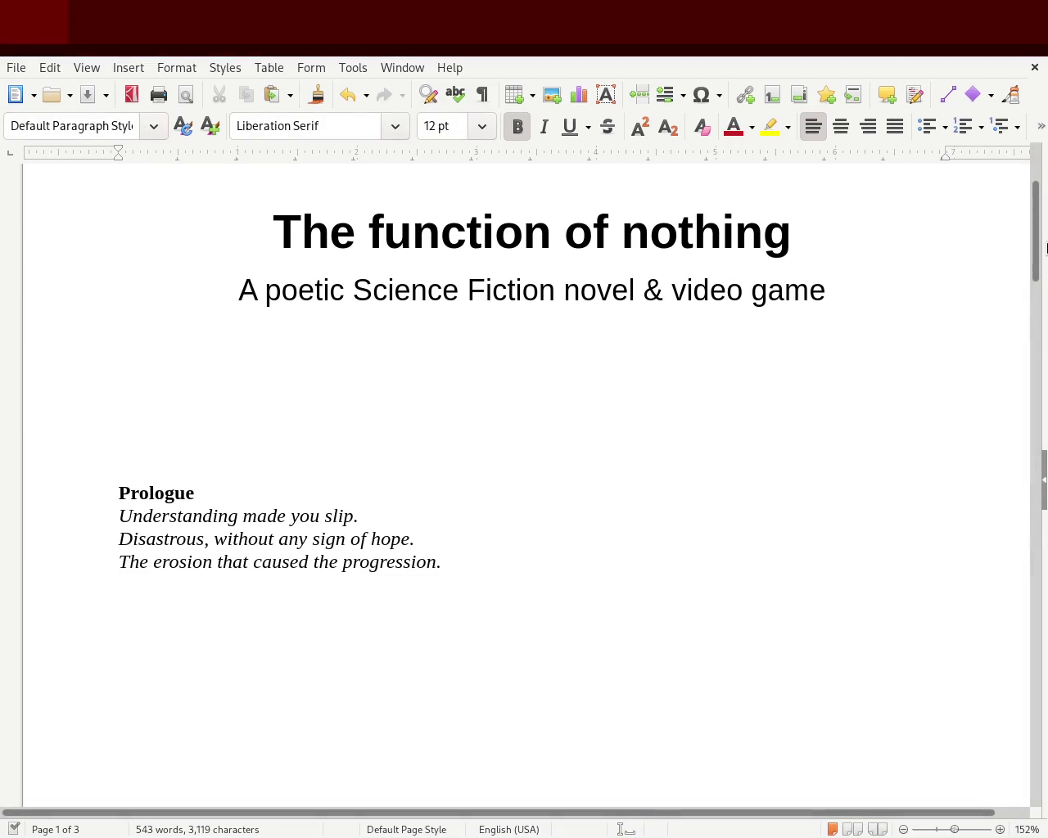
- Scroll to Chapter 3 and insert one more empty line above its italic verse
{"action": "mouse_move", "coordinate": [1037, 234]}
{"action": "left_mouse_down"}
{"action": "mouse_move", "coordinate": [1042, 213]}
{"action": "mouse_move", "coordinate": [1007, 553]}
{"action": "left_mouse_up"}
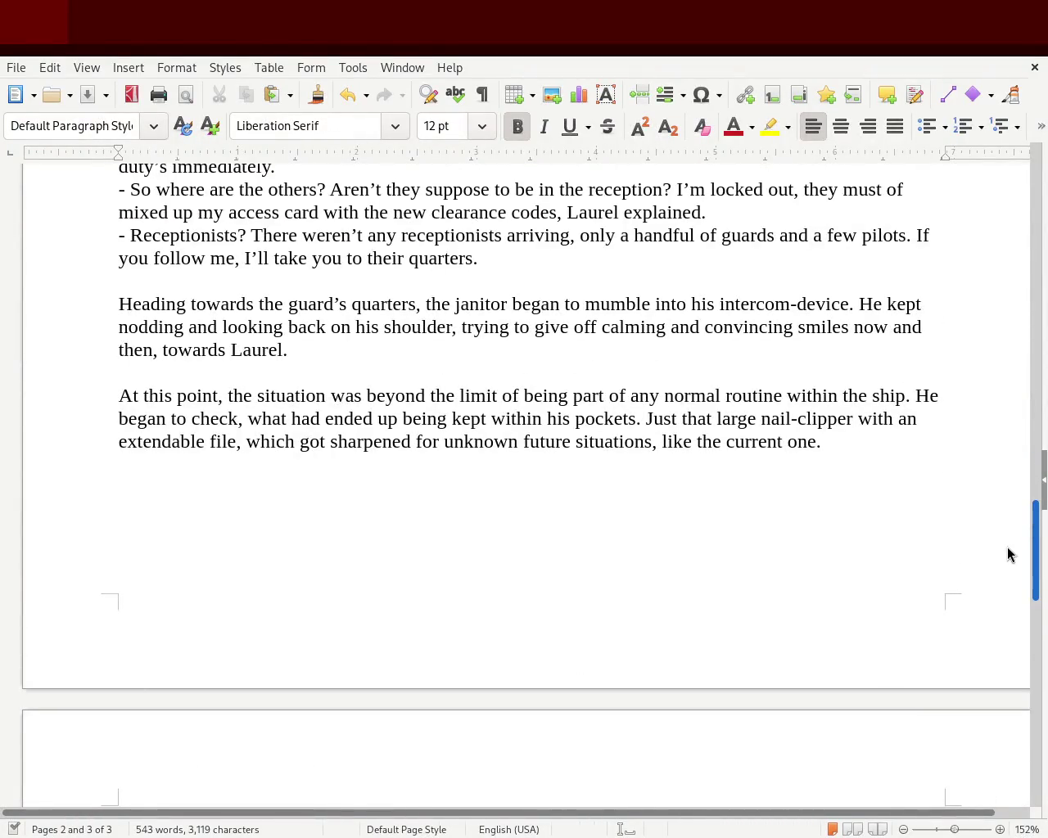
{"action": "left_click_drag", "start_coordinate": [1010, 555], "coordinate": [1006, 624]}
{"action": "left_click", "coordinate": [257, 420]}
{"action": "left_click", "coordinate": [297, 399]}
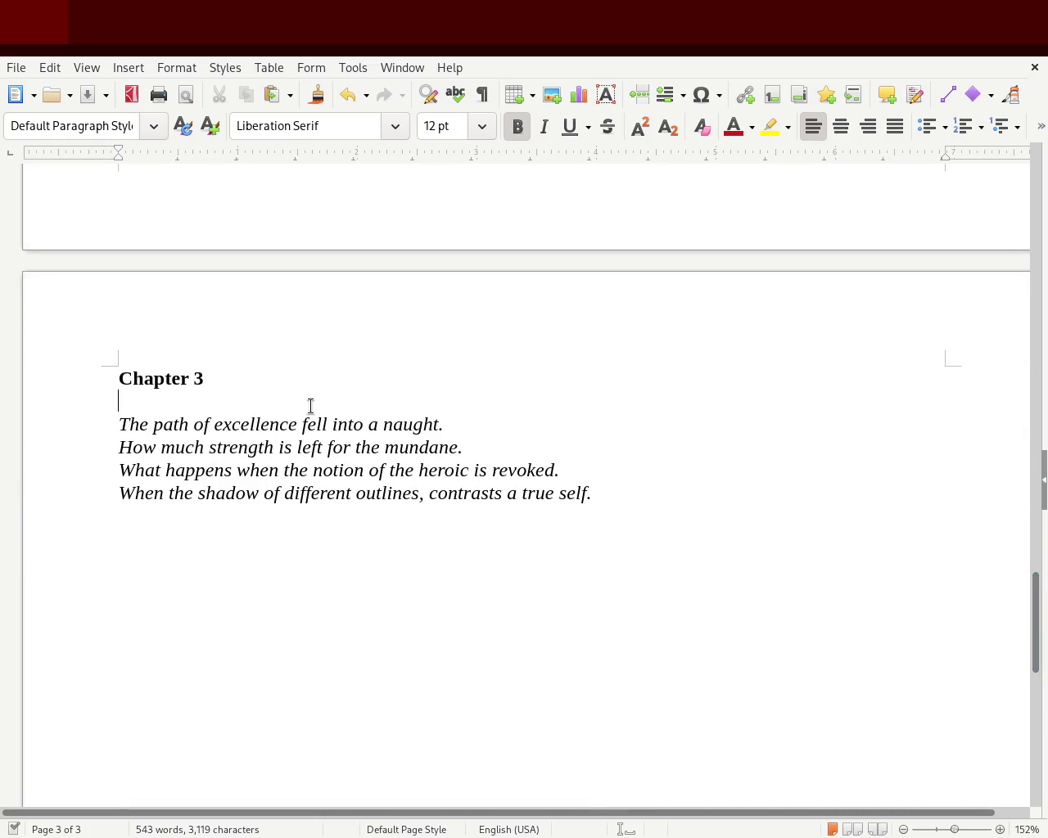
{"action": "key", "text": "Return"}
{"action": "key", "text": "Up"}
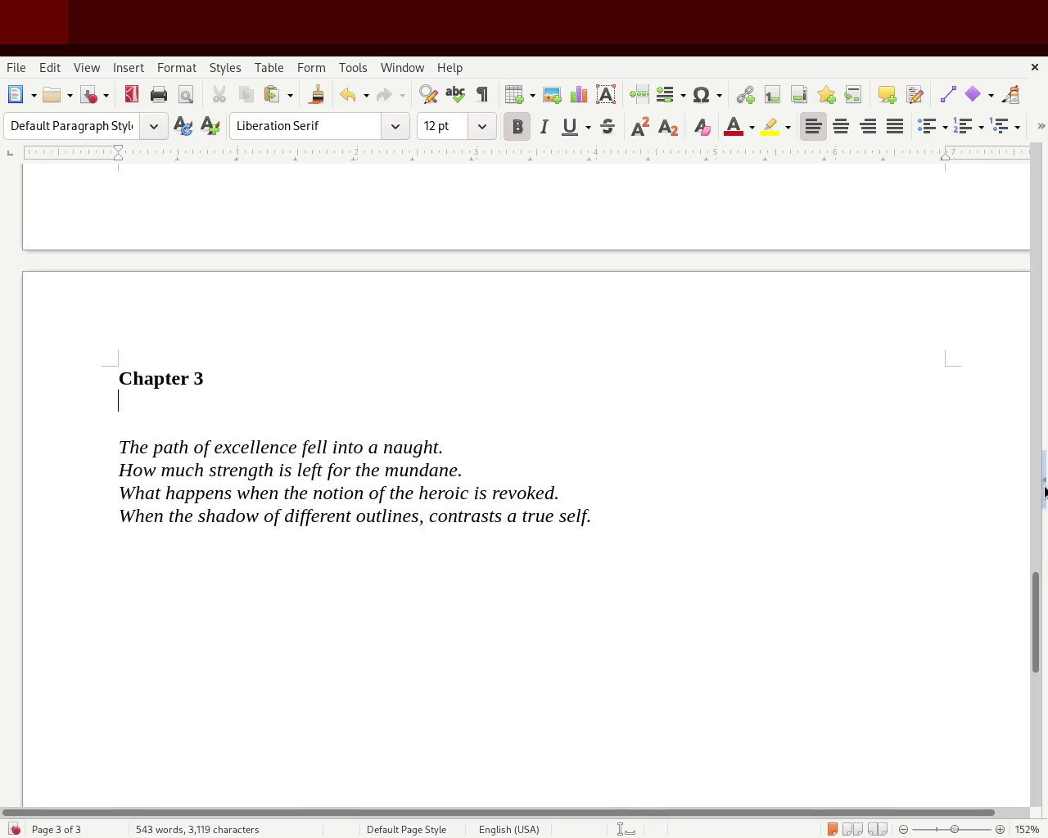
{"action": "left_click_drag", "start_coordinate": [1035, 624], "coordinate": [1037, 557]}
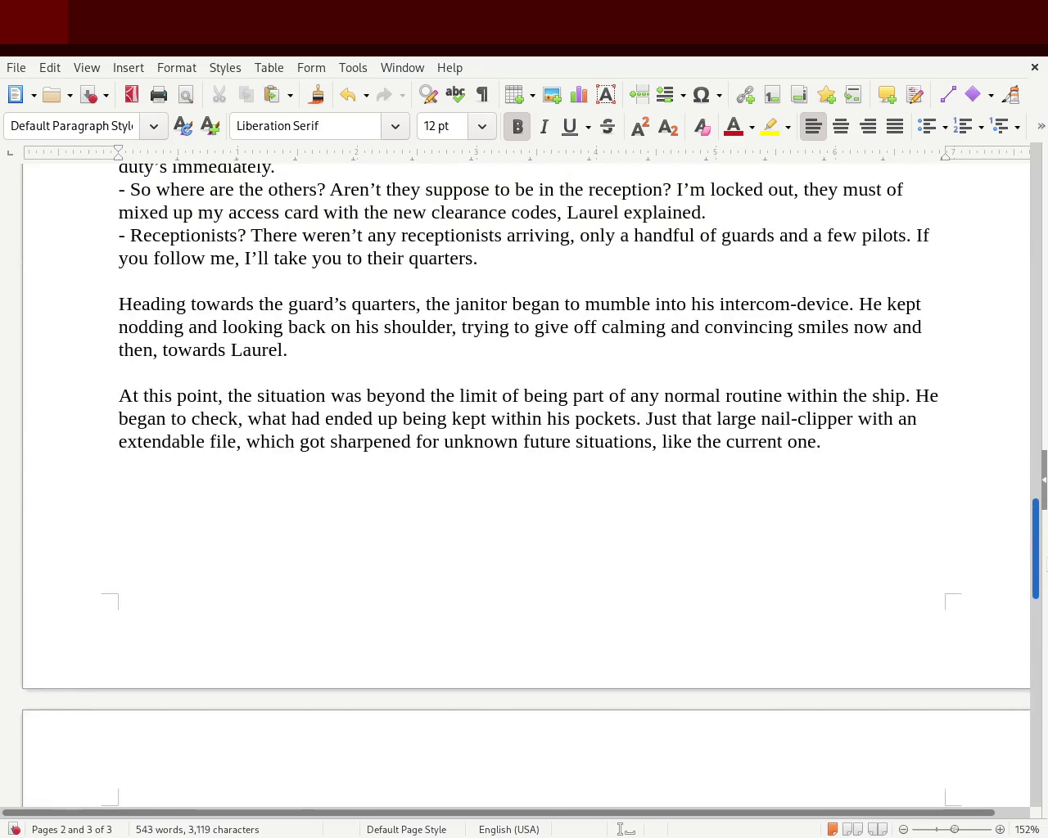
{"action": "left_click_drag", "start_coordinate": [1036, 557], "coordinate": [1036, 556]}
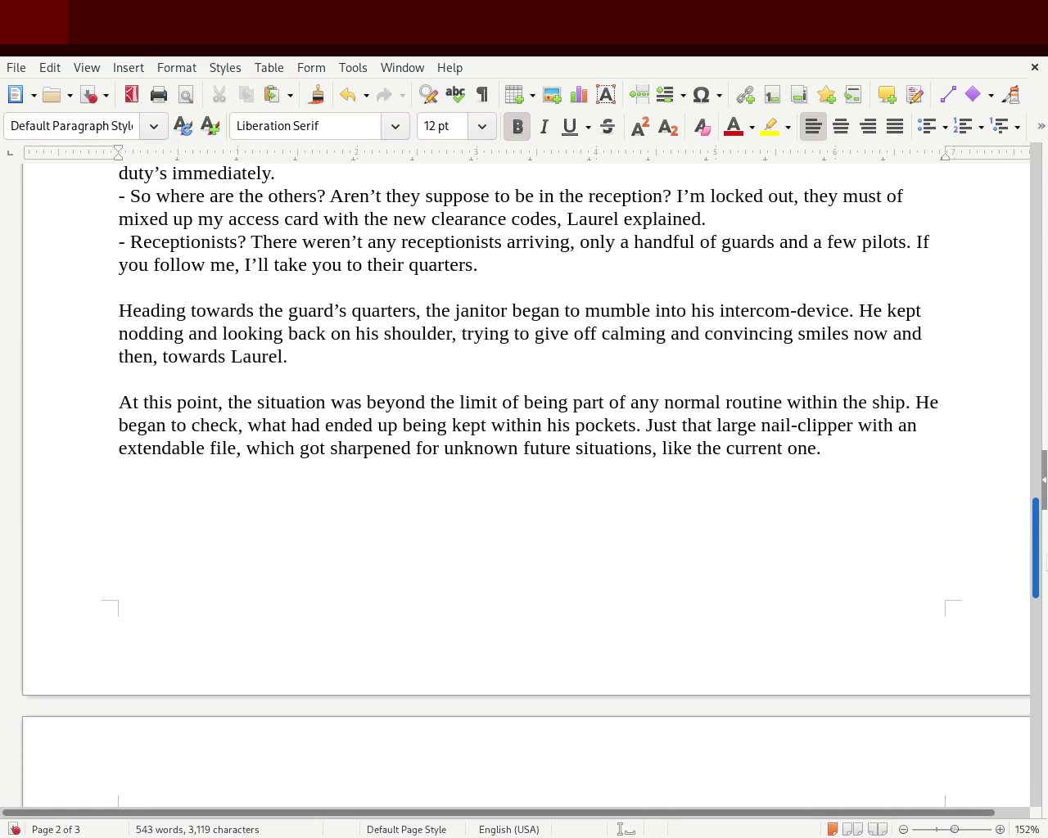
{"action": "scroll", "coordinate": [524, 483], "scroll_direction": "up", "scroll_amount": 5}
{"action": "scroll", "coordinate": [524, 483], "scroll_direction": "up", "scroll_amount": 1}
{"action": "mouse_move", "coordinate": [1035, 487]}
{"action": "left_mouse_down"}
{"action": "mouse_move", "coordinate": [1008, 223]}
{"action": "mouse_move", "coordinate": [1033, 616]}
{"action": "left_mouse_up"}
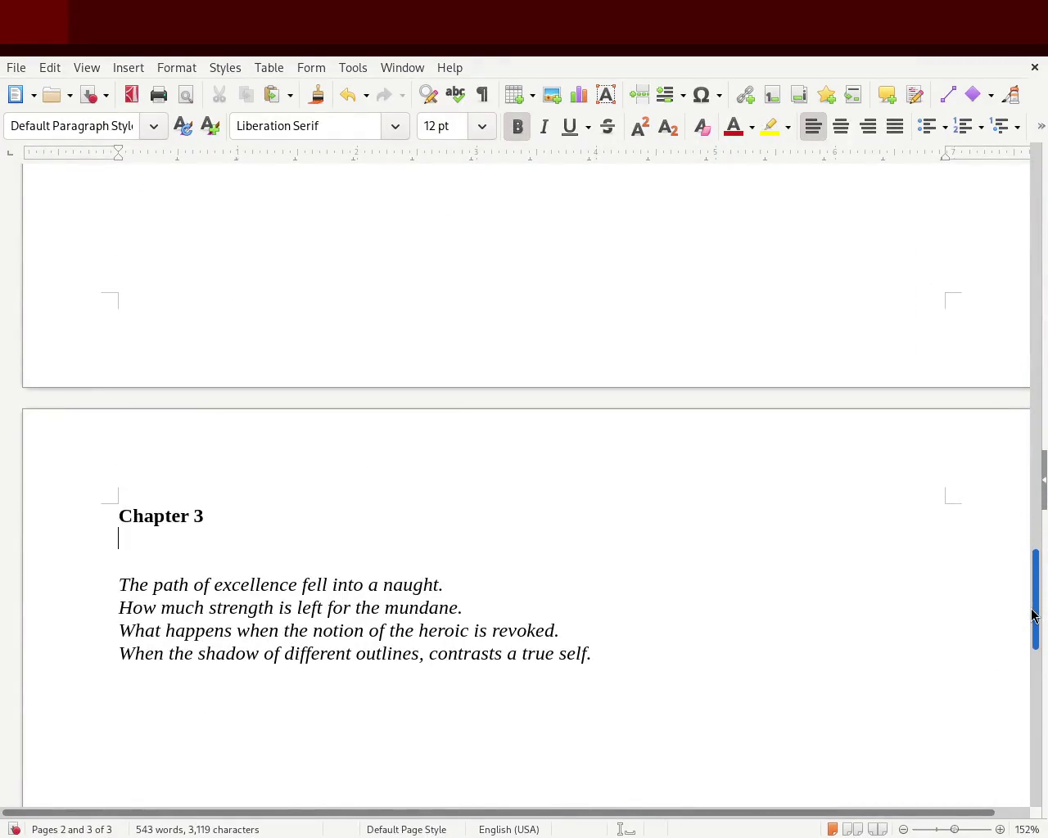
{"action": "mouse_move", "coordinate": [1033, 616]}
{"action": "left_mouse_down"}
{"action": "mouse_move", "coordinate": [1041, 494]}
{"action": "mouse_move", "coordinate": [1040, 614]}
{"action": "left_mouse_up"}
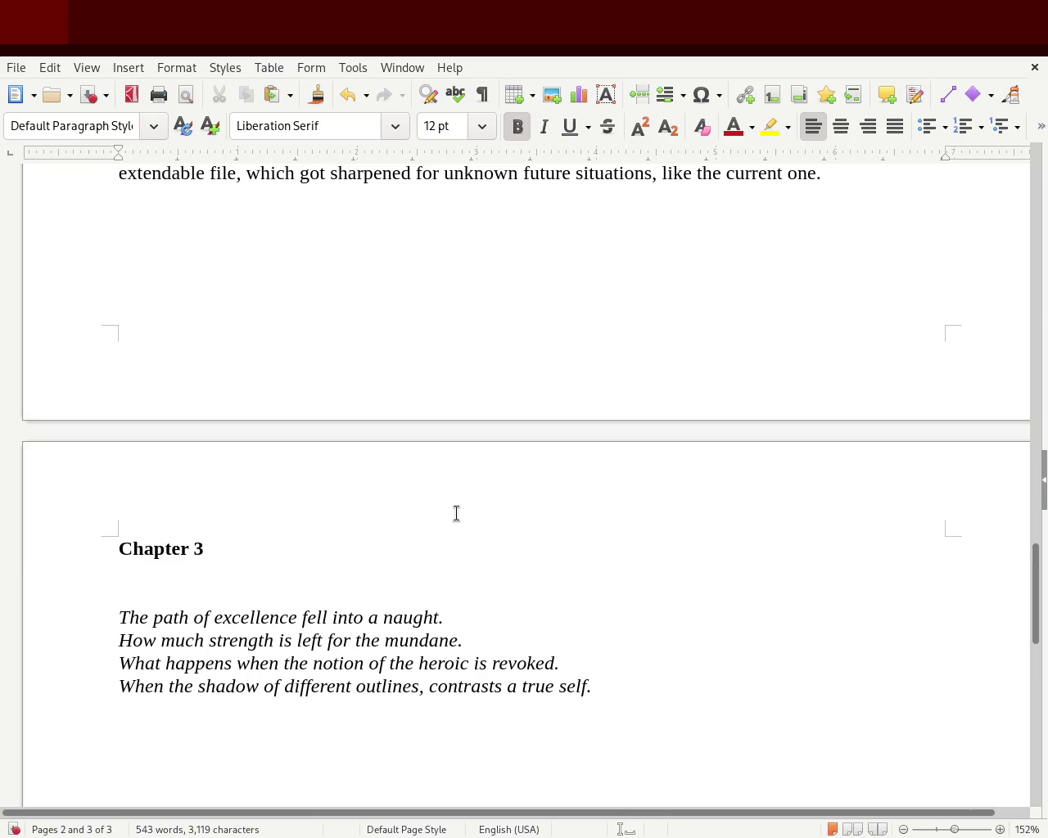
- Turn off bold and type 'Laurel was invited to step into a module gate, while the janitor'
{"action": "type", "text": "I"}
{"action": "key", "text": "BackSpace"}
{"action": "left_click", "coordinate": [516, 127]}
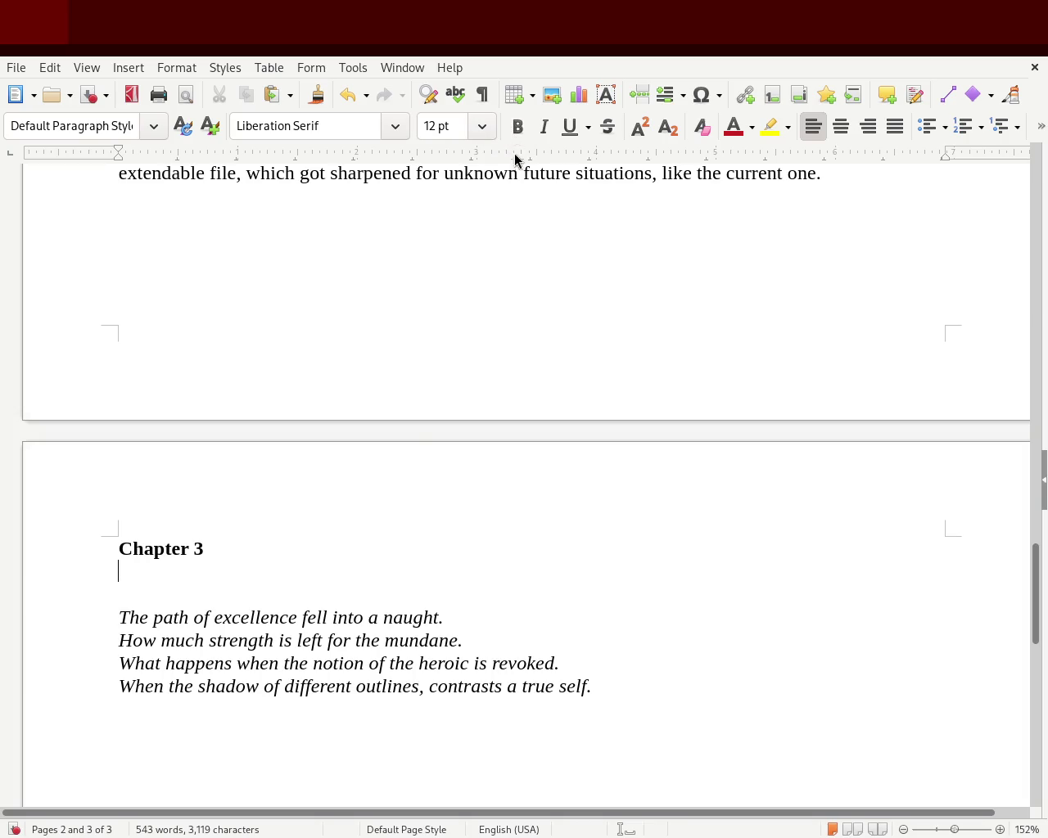
{"action": "type", "text": "I was"}
{"action": "key", "text": "BackSpace"}
{"action": "key", "text": "BackSpace"}
{"action": "key", "text": "BackSpace"}
{"action": "key", "text": "BackSpace"}
{"action": "type", "text": "Laurel was invitn"}
{"action": "key", "text": "BackSpace"}
{"action": "key", "text": "BackSpace"}
{"action": "type", "text": "ted to step into a"}
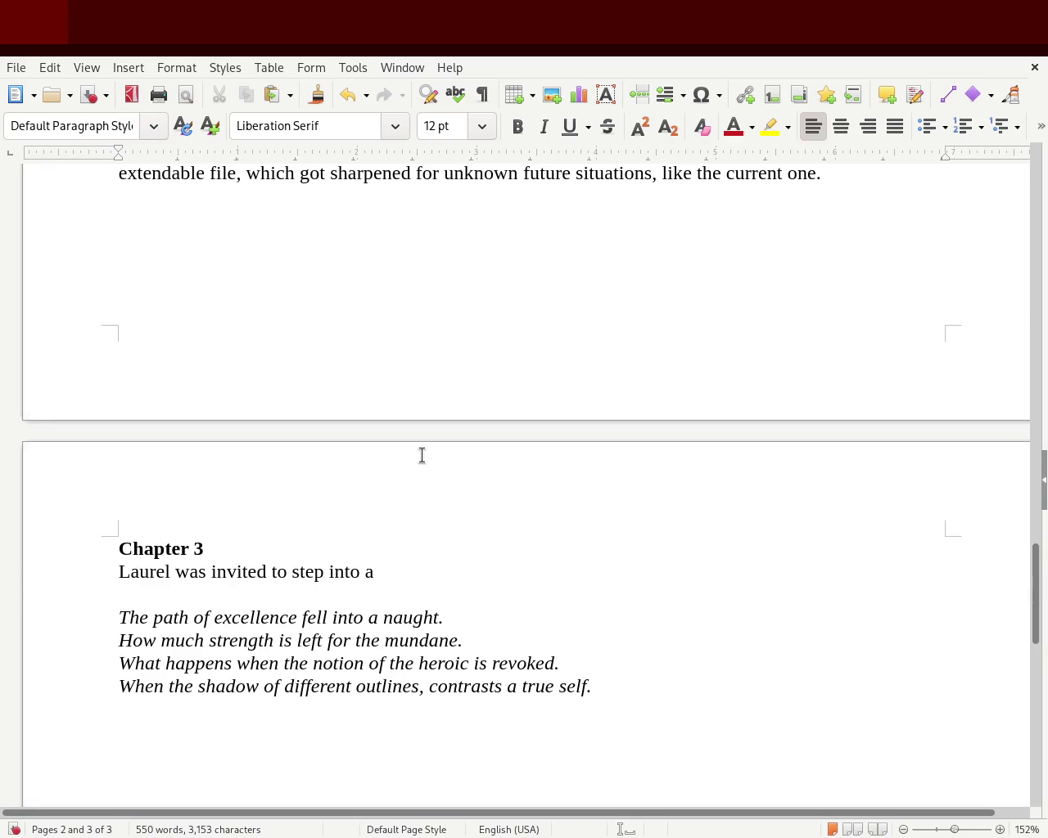
{"action": "type", "text": "module gate"}
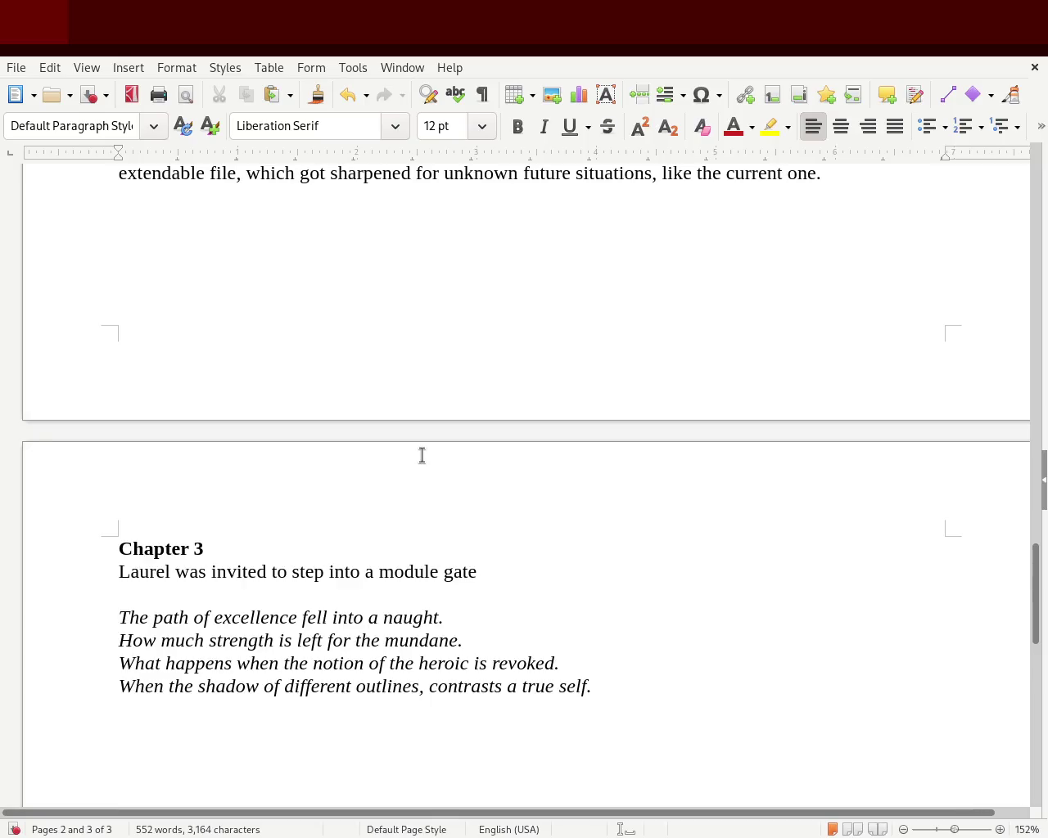
{"action": "type", "text": ","}
{"action": "type", "text": " a"}
{"action": "key", "text": "BackSpace"}
{"action": "type", "text": "whii"}
{"action": "key", "text": "BackSpace"}
{"action": "type", "text": "le "}
{"action": "type", "text": "the janitora"}
{"action": "key", "text": "BackSpace"}
- Continue with 'added that the guards quarters is currently served as an extendible module that was brought in.'
{"action": "type", "text": "added that -"}
{"action": "key", "text": "Return"}
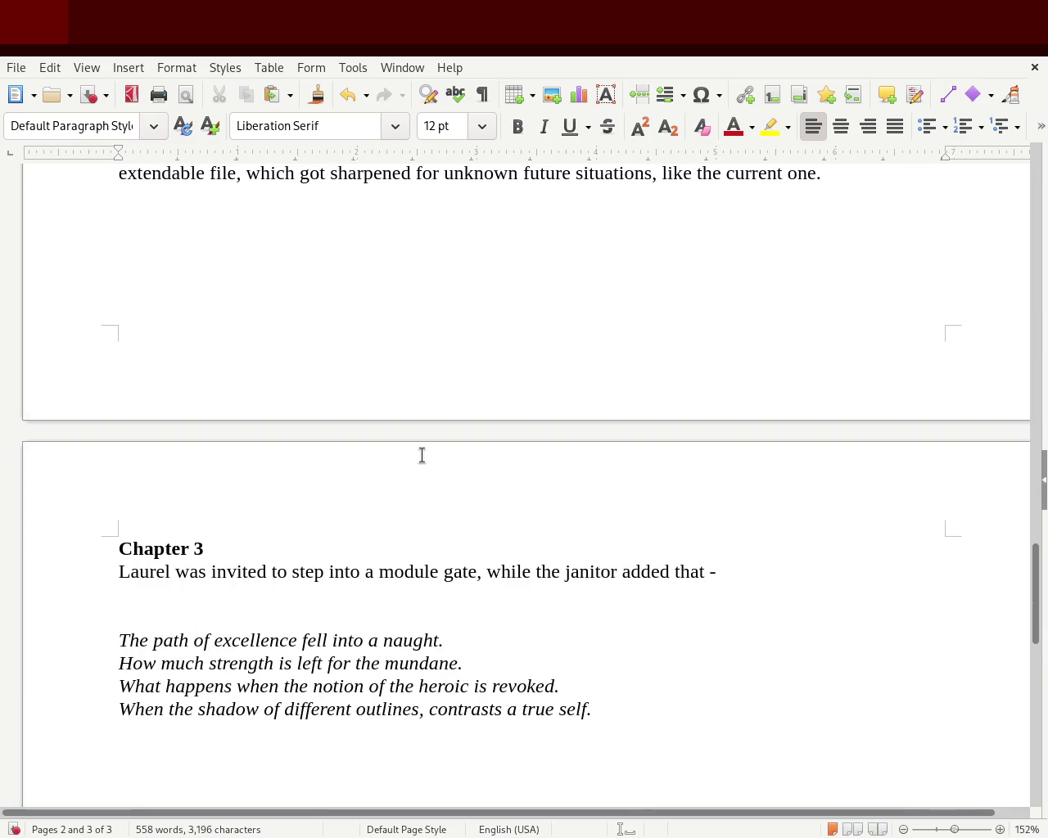
{"action": "key", "text": "BackSpace"}
{"action": "key", "text": "BackSpace"}
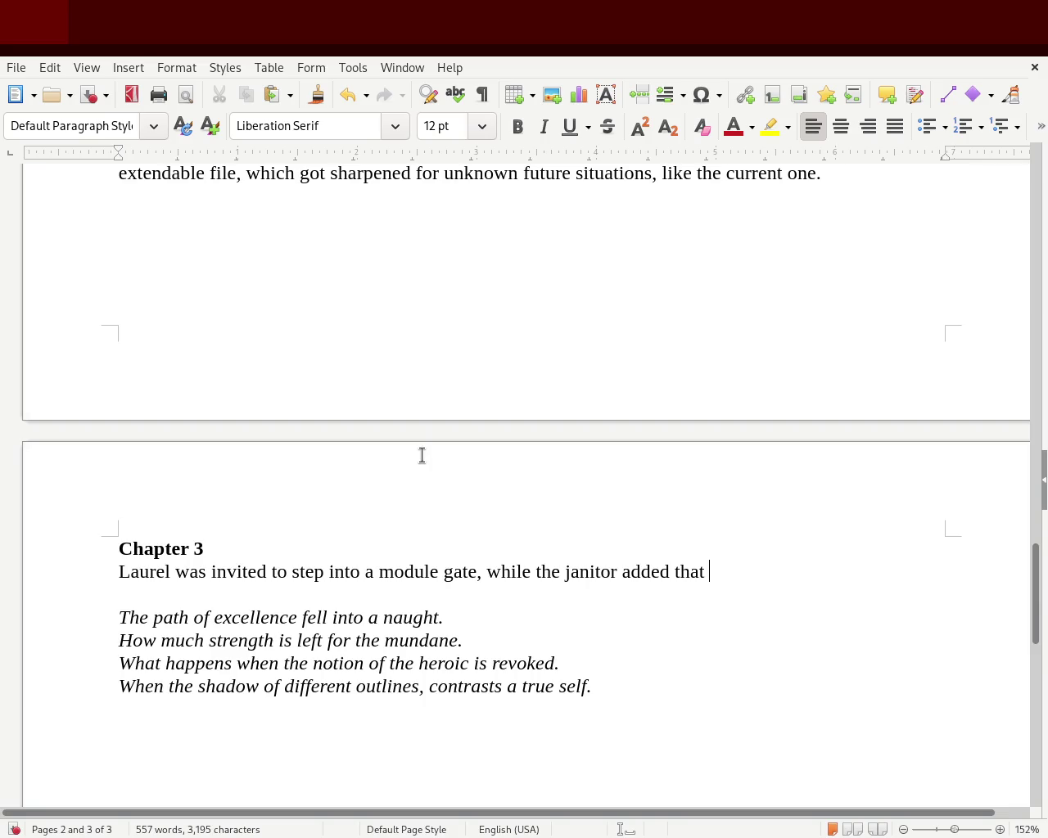
{"action": "type", "text": "t"}
{"action": "type", "text": "he ha"}
{"action": "key", "text": "BackSpace"}
{"action": "key", "text": "BackSpace"}
{"action": "type", "text": "guards qu"}
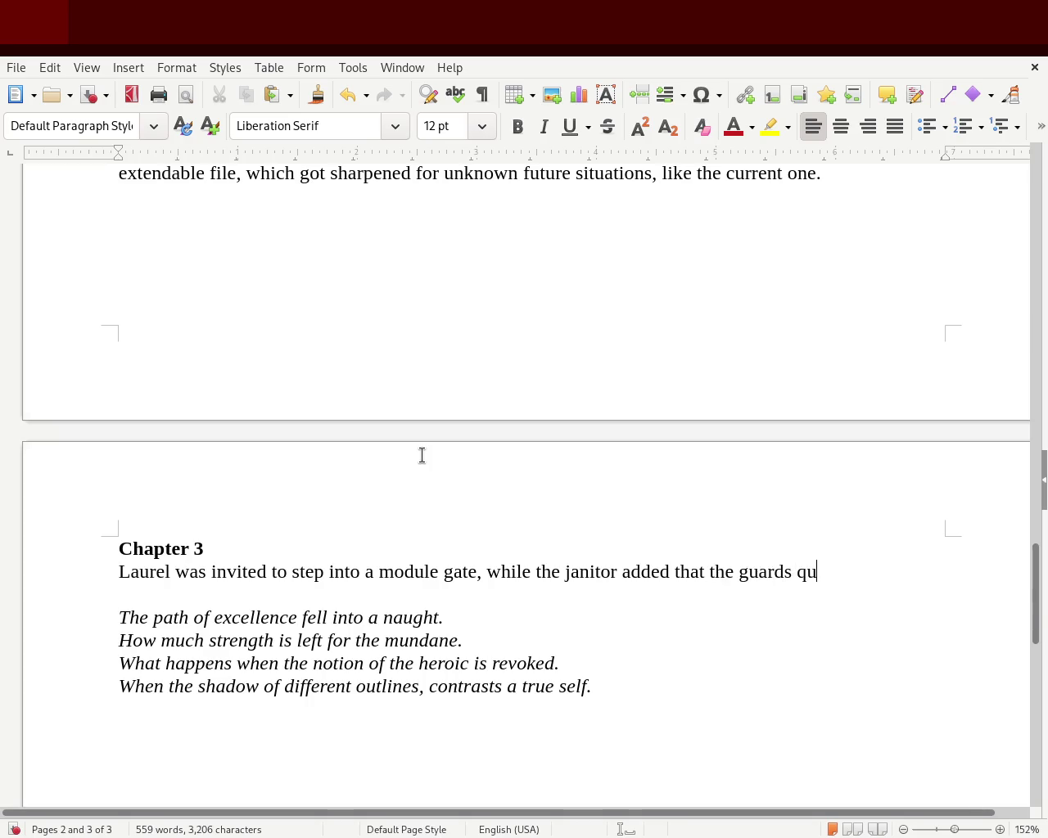
{"action": "type", "text": "arters "}
{"action": "type", "text": "is currently served as an extendible bm"}
{"action": "key", "text": "BackSpace"}
{"action": "key", "text": "BackSpace"}
{"action": "type", "text": "model"}
{"action": "key", "text": "BackSpace"}
{"action": "key", "text": "BackSpace"}
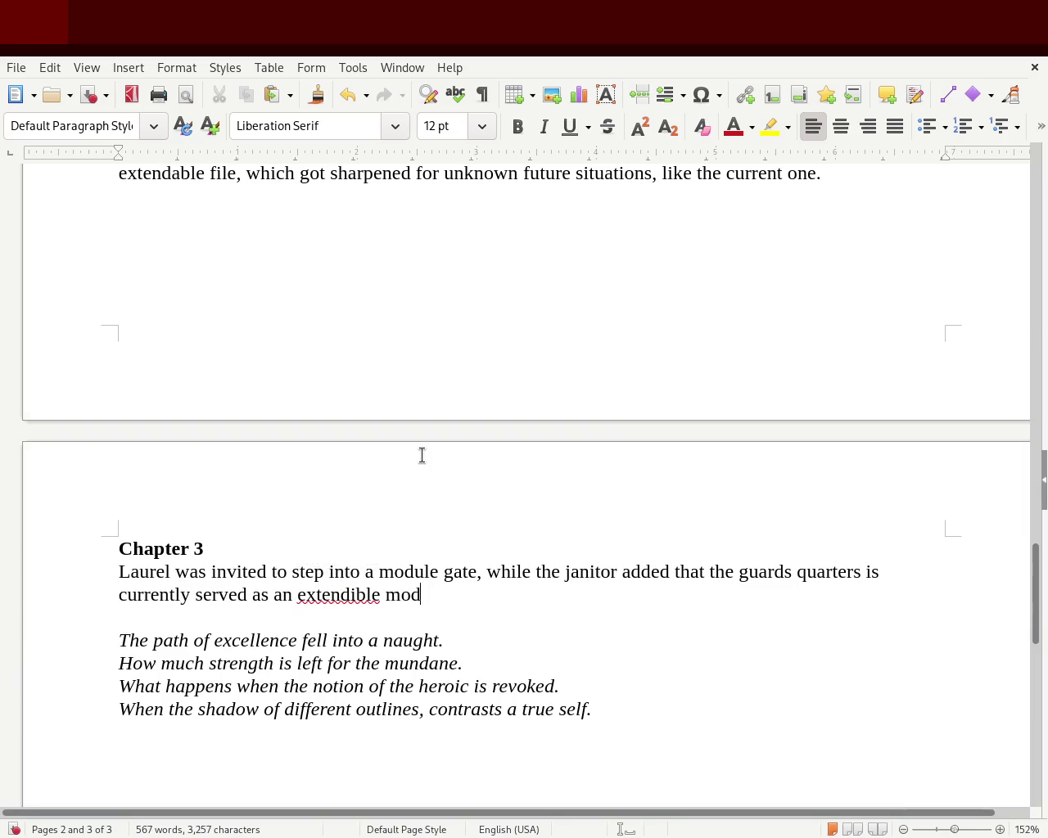
{"action": "type", "text": "ule that was "}
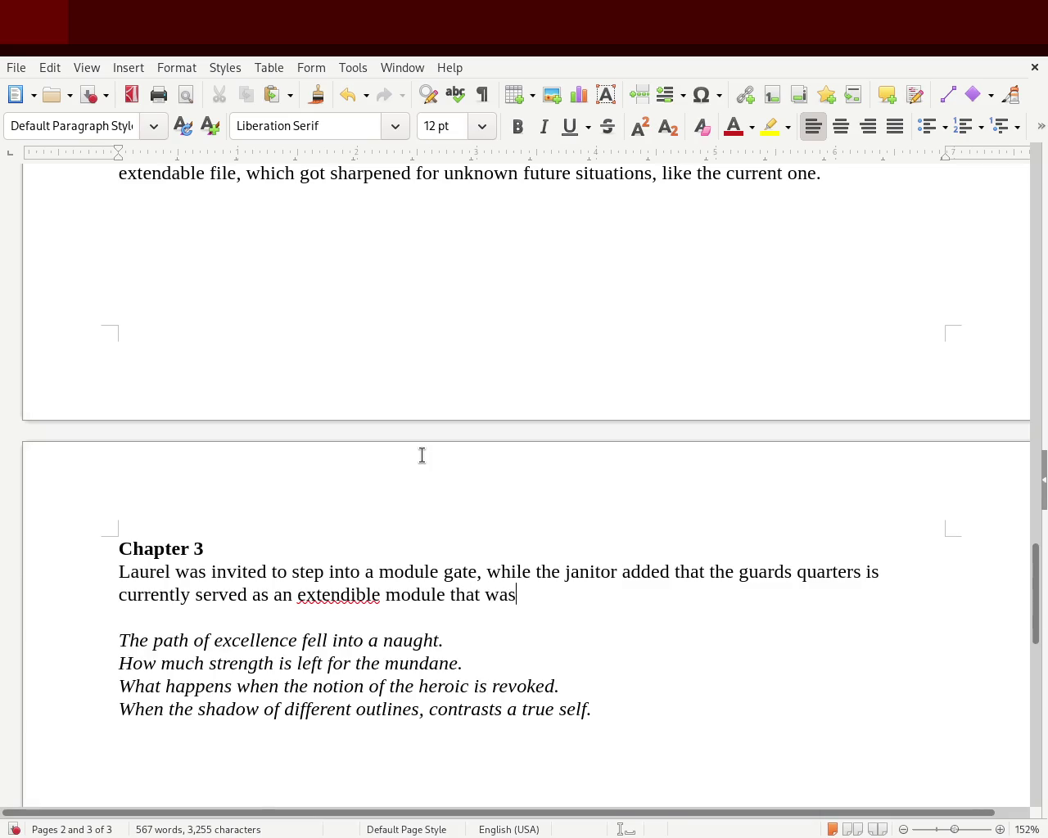
{"action": "type", "text": "brought in."}
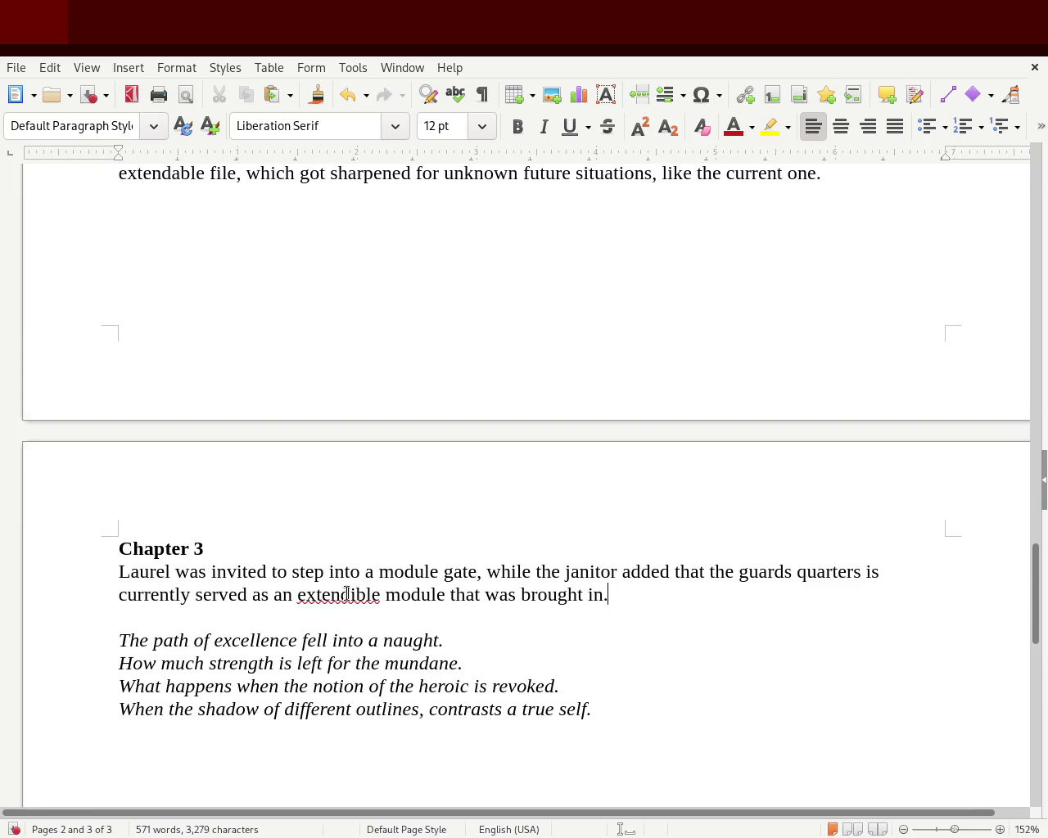
{"action": "double_click", "coordinate": [346, 595]}
- Correct 'extendible' to 'extendable' and change 'a module gate' to 'an added module'
{"action": "type", "text": "extendable"}
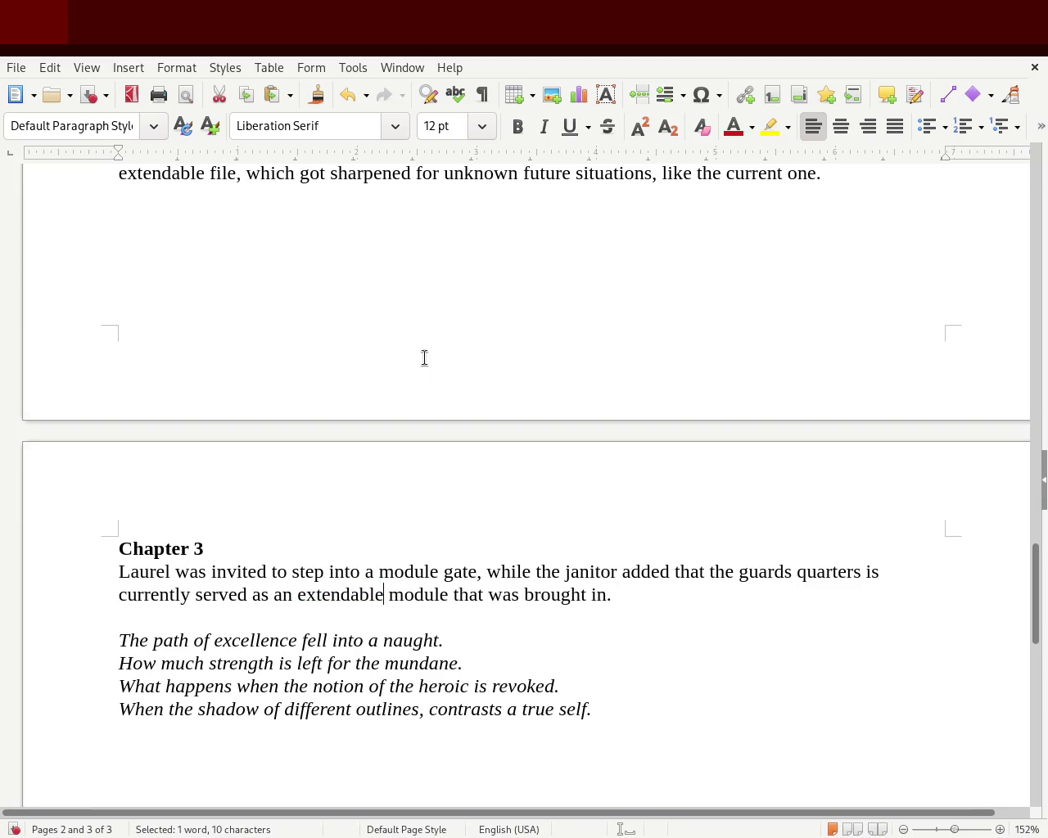
{"action": "left_click", "coordinate": [666, 597]}
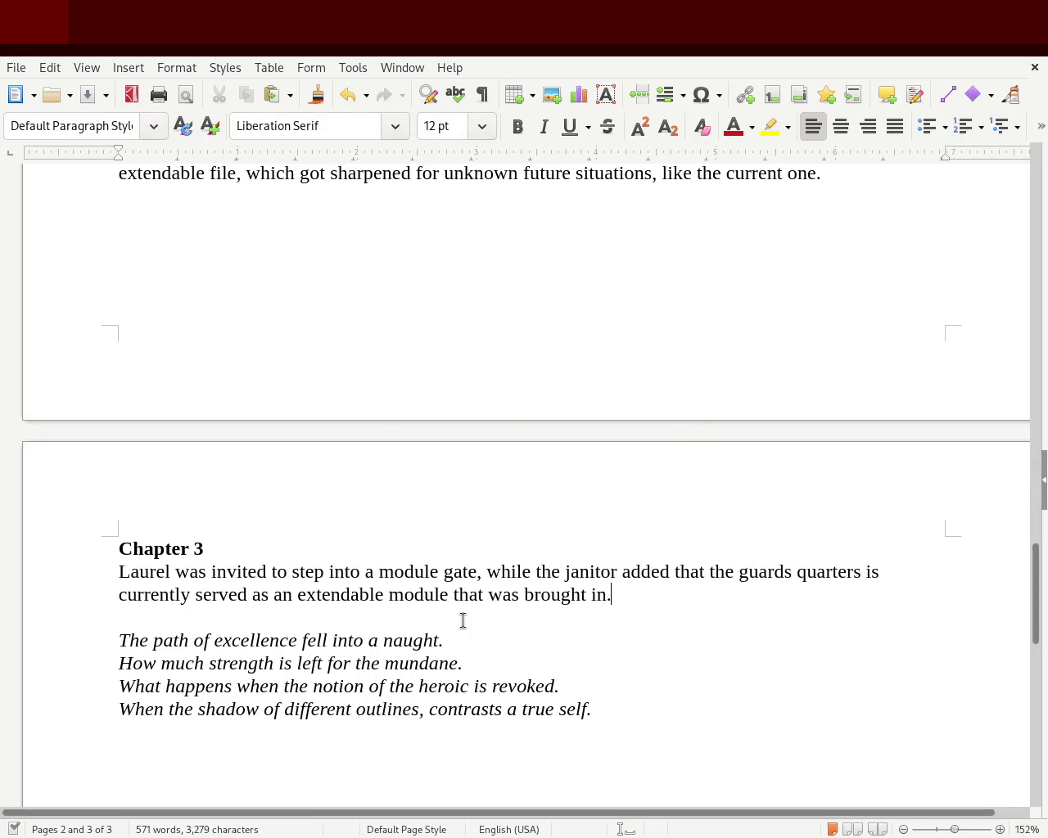
{"action": "left_click", "coordinate": [379, 571]}
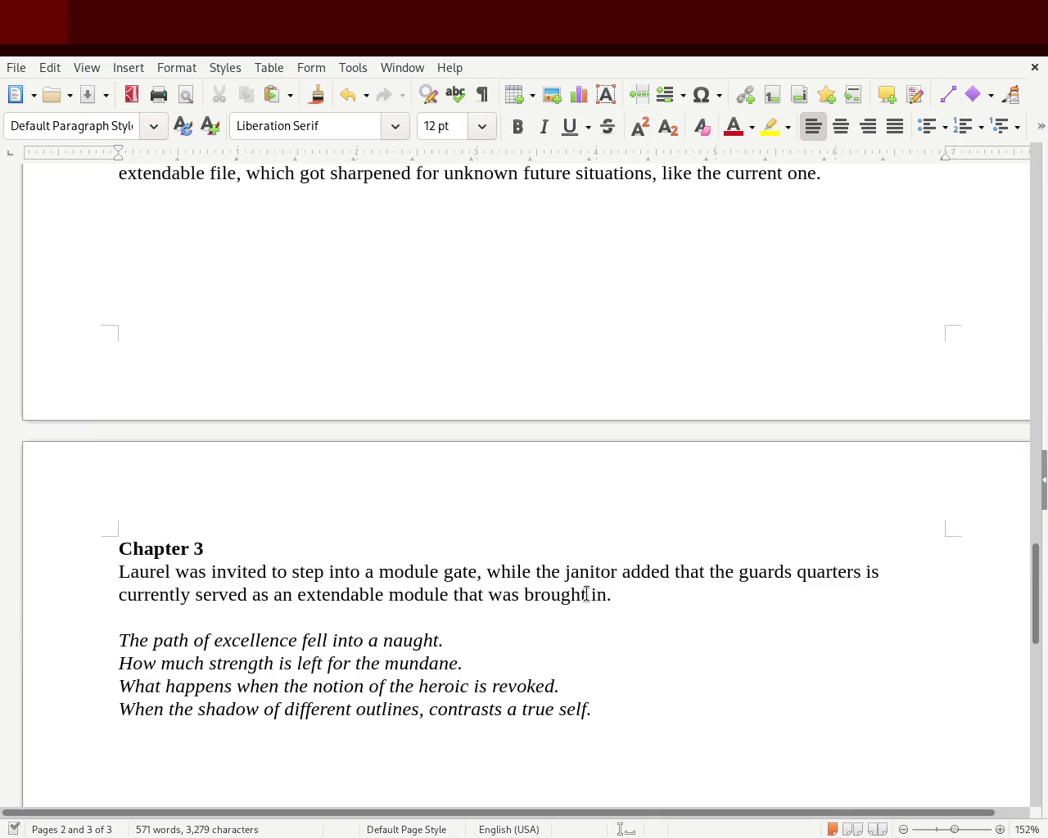
{"action": "type", "text": "an added"}
{"action": "key", "text": "Right"}
{"action": "key", "text": "Right"}
{"action": "key", "text": "Right"}
{"action": "key", "text": "Right"}
{"action": "key", "text": "Right"}
{"action": "key", "text": "Right"}
{"action": "key", "text": "Right"}
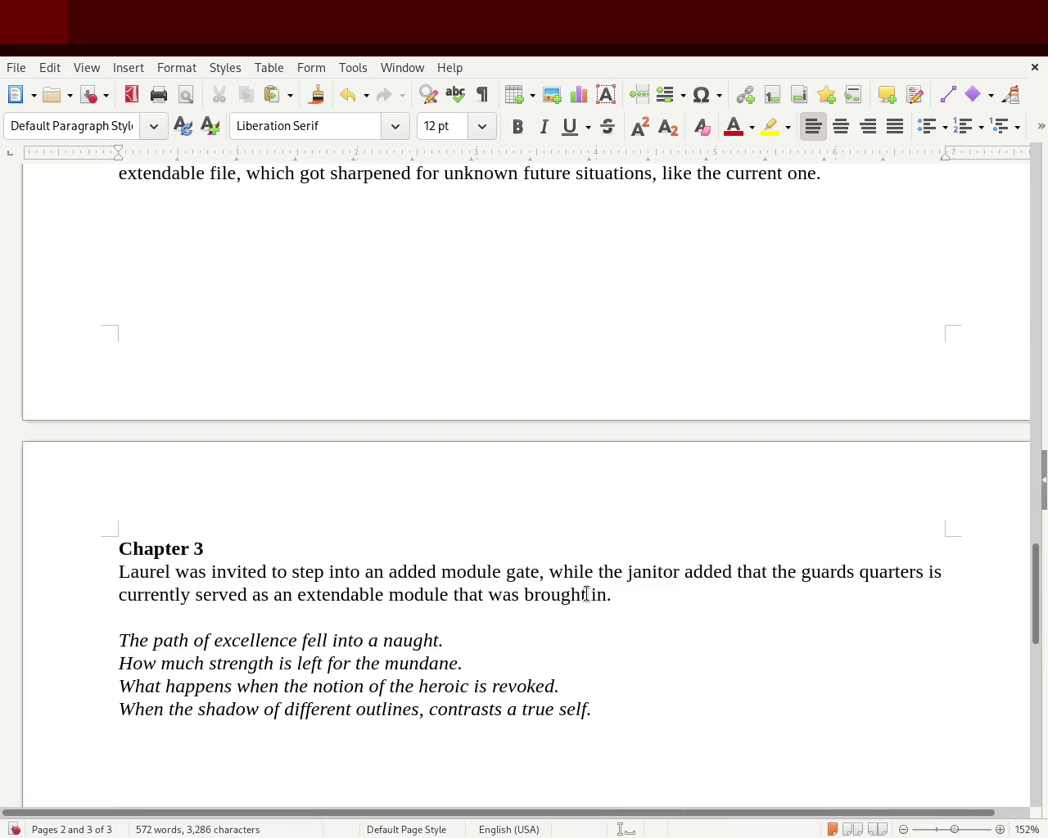
{"action": "key", "text": "Delete"}
{"action": "key", "text": "Delete"}
{"action": "key", "text": "Delete"}
{"action": "key", "text": "Delete"}
{"action": "key", "text": "Left"}
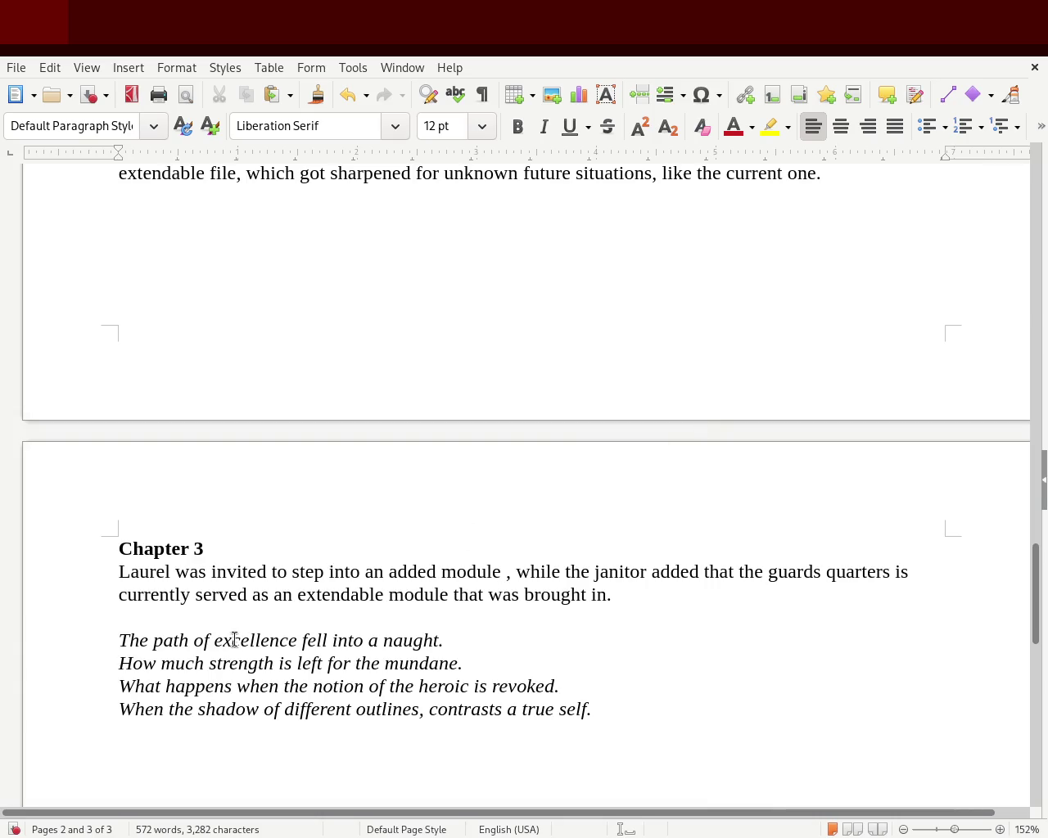
- Rewrite the clause to 'one of the newly arrived modules.' and begin a new sentence with 'The'
{"action": "left_click", "coordinate": [388, 572]}
{"action": "key", "text": "BackSpace"}
{"action": "key", "text": "BackSpace"}
{"action": "key", "text": "BackSpace"}
{"action": "type", "text": "one of the newly"}
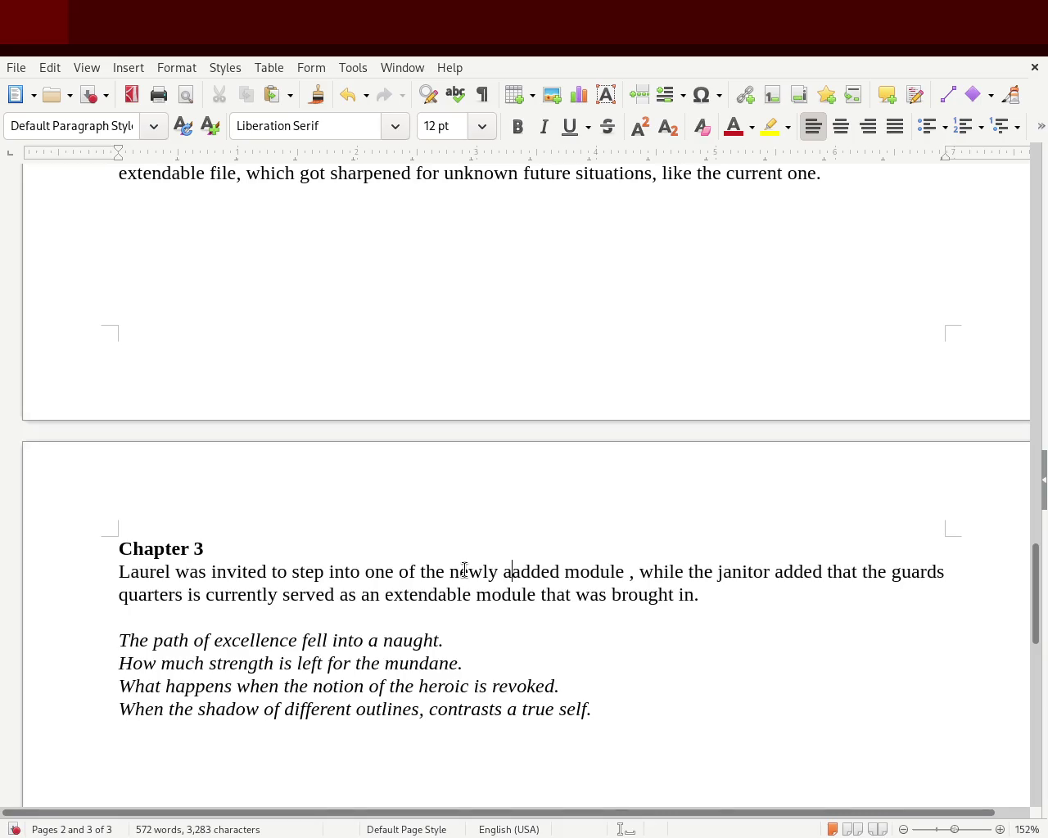
{"action": "type", "text": " arrived"}
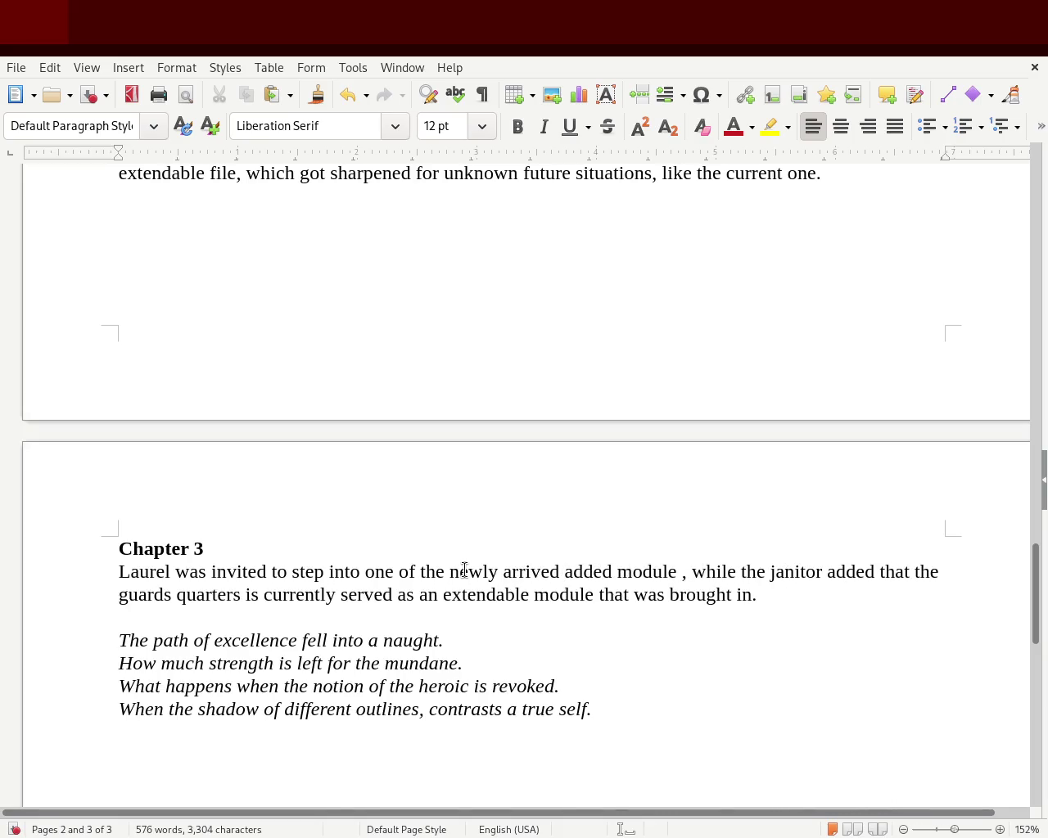
{"action": "key", "text": "Delete"}
{"action": "key", "text": "Delete"}
{"action": "key", "text": "Delete"}
{"action": "key", "text": "Delete"}
{"action": "key", "text": "Delete"}
{"action": "key", "text": "Delete"}
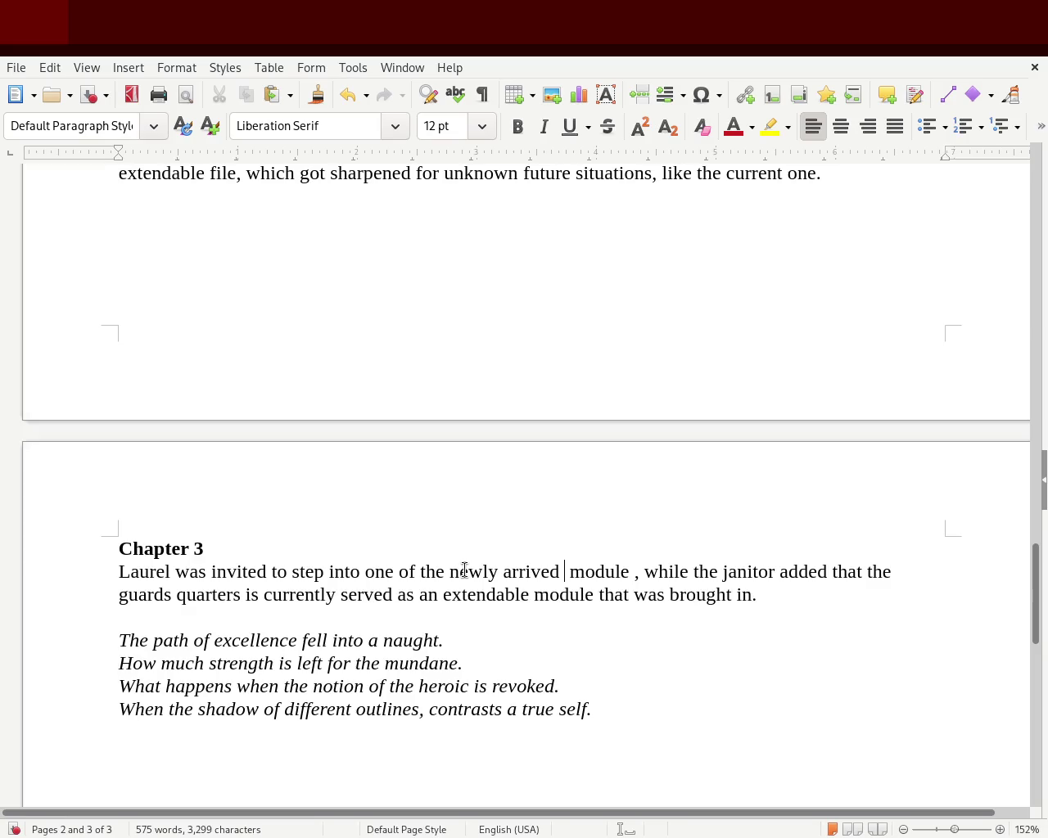
{"action": "key", "text": "Right"}
{"action": "key", "text": "Right"}
{"action": "key", "text": "Right"}
{"action": "key", "text": "Right"}
{"action": "type", "text": "s"}
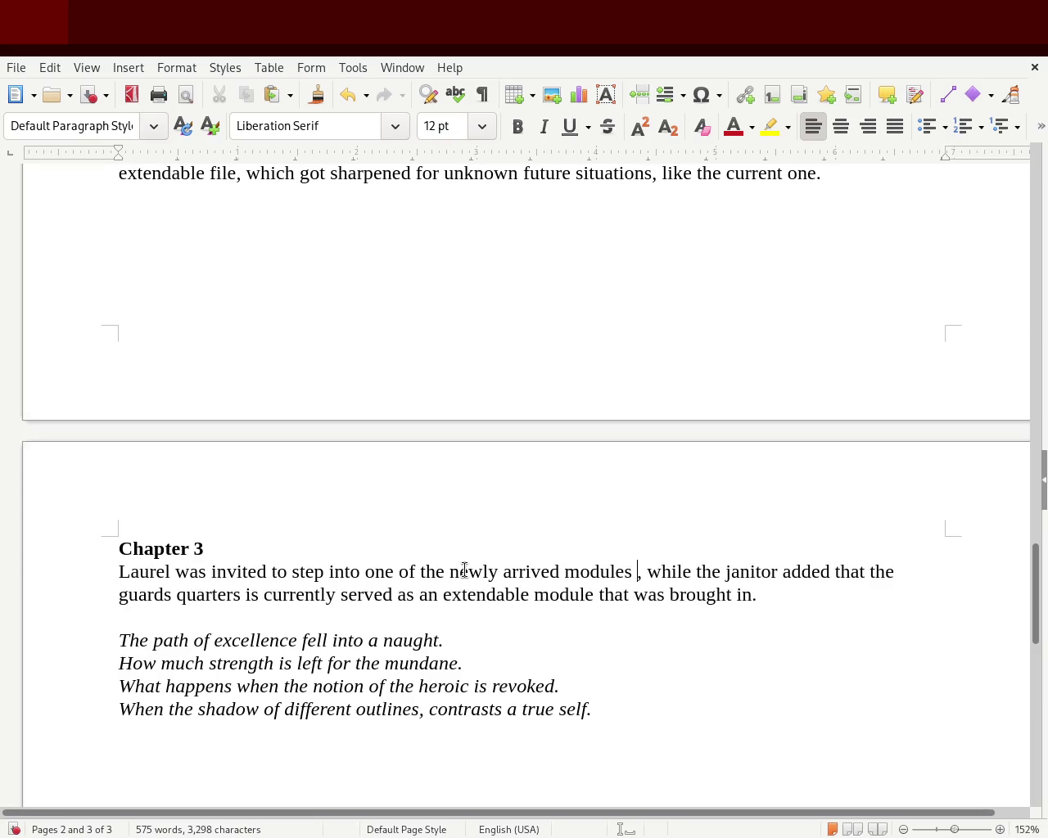
{"action": "key", "text": "Delete"}
{"action": "key", "text": "Right"}
{"action": "key", "text": "Right"}
{"action": "key", "text": "Right"}
{"action": "key", "text": "Right"}
{"action": "key", "text": "Right"}
{"action": "key", "text": "Right"}
{"action": "key", "text": "Right"}
{"action": "key", "text": "Right"}
{"action": "key", "text": "Right"}
{"action": "key", "text": "Right"}
{"action": "key", "text": "Right"}
{"action": "key", "text": "Left"}
{"action": "key", "text": "Left"}
{"action": "key", "text": "Left"}
{"action": "key", "text": "Left"}
{"action": "key", "text": "Left"}
{"action": "key", "text": "Left"}
{"action": "key", "text": "Left"}
{"action": "key", "text": "Left"}
{"action": "key", "text": "Left"}
{"action": "key", "text": "Left"}
{"action": "key", "text": "Left"}
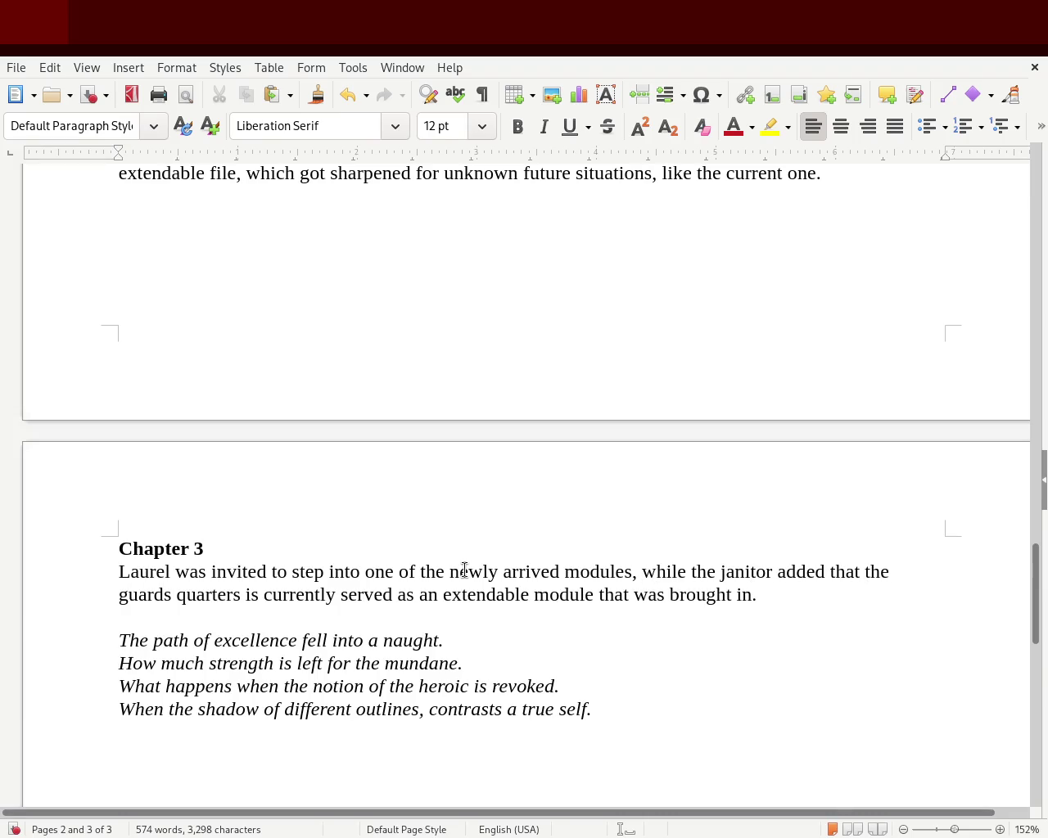
{"action": "key", "text": "Delete"}
{"action": "key", "text": "Delete"}
{"action": "key", "text": "Delete"}
{"action": "key", "text": "Delete"}
{"action": "key", "text": "Delete"}
{"action": "key", "text": "Delete"}
{"action": "key", "text": "Delete"}
{"action": "key", "text": "Delete"}
{"action": "key", "text": "Delete"}
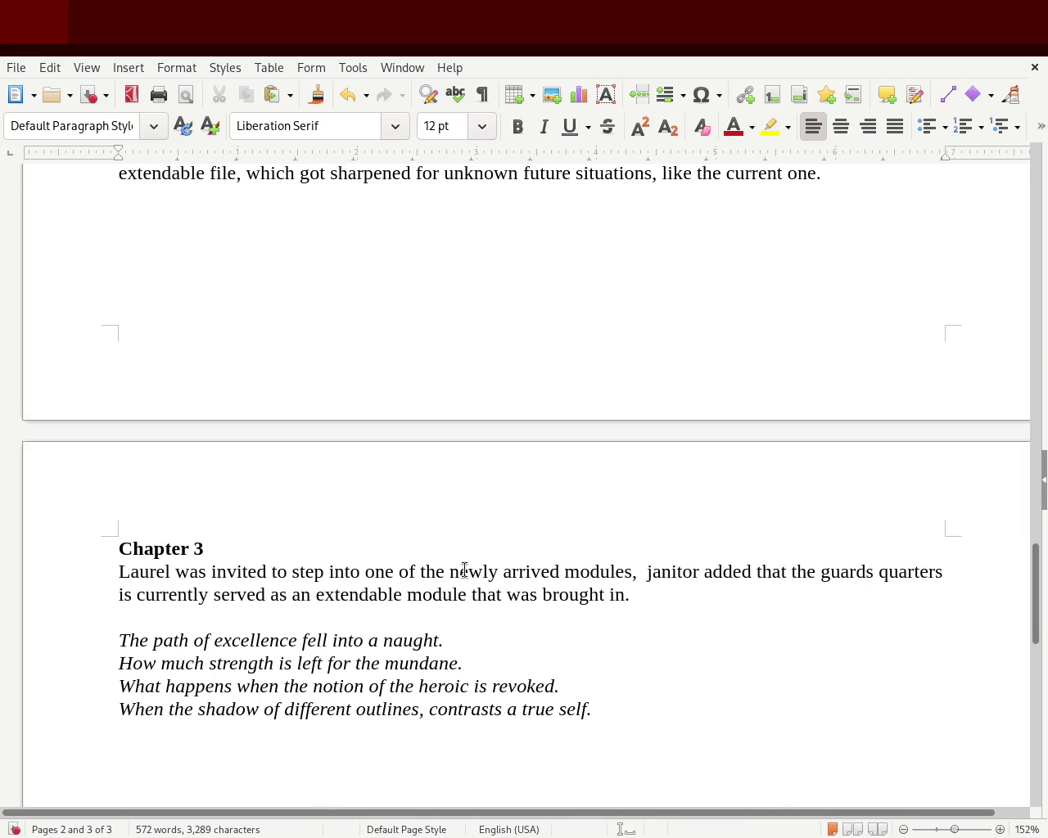
{"action": "key", "text": "BackSpace"}
{"action": "key", "text": "BackSpace"}
{"action": "type", "text": "."}
{"action": "key", "text": "BackSpace"}
{"action": "type", "text": "The"}
- Reword the guards' quarters clause to 'served by extendable module that recently brought in.'
{"action": "key", "text": "Right"}
{"action": "key", "text": "Right"}
{"action": "key", "text": "Right"}
{"action": "key", "text": "Right"}
{"action": "key", "text": "Right"}
{"action": "key", "text": "Right"}
{"action": "key", "text": "Right"}
{"action": "key", "text": "Right"}
{"action": "key", "text": "Right"}
{"action": "key", "text": "Right"}
{"action": "key", "text": "Right"}
{"action": "key", "text": "Right"}
{"action": "key", "text": "Right"}
{"action": "key", "text": "Right"}
{"action": "key", "text": "Right"}
{"action": "key", "text": "Right"}
{"action": "key", "text": "Right"}
{"action": "key", "text": "Delete"}
{"action": "key", "text": "Delete"}
{"action": "key", "text": "Delete"}
{"action": "key", "text": "Delete"}
{"action": "key", "text": "Delete"}
{"action": "type", "text": "by one"}
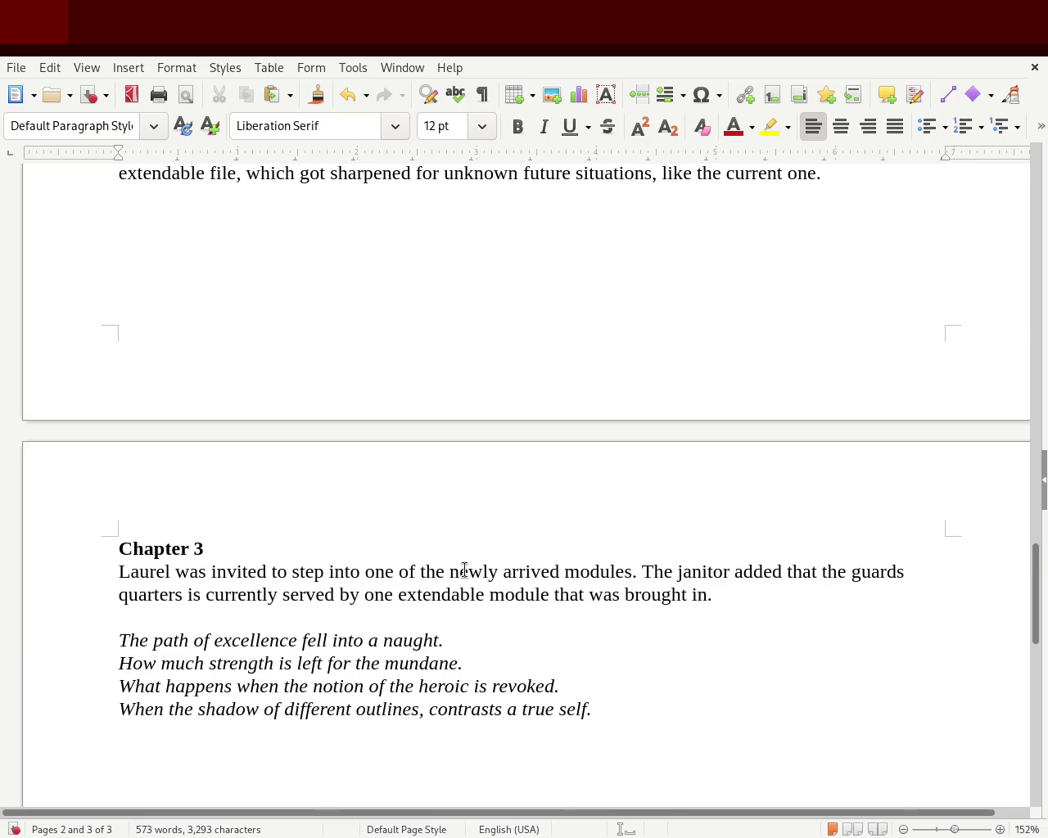
{"action": "key", "text": "BackSpace"}
{"action": "key", "text": "BackSpace"}
{"action": "key", "text": "BackSpace"}
{"action": "type", "text": "an"}
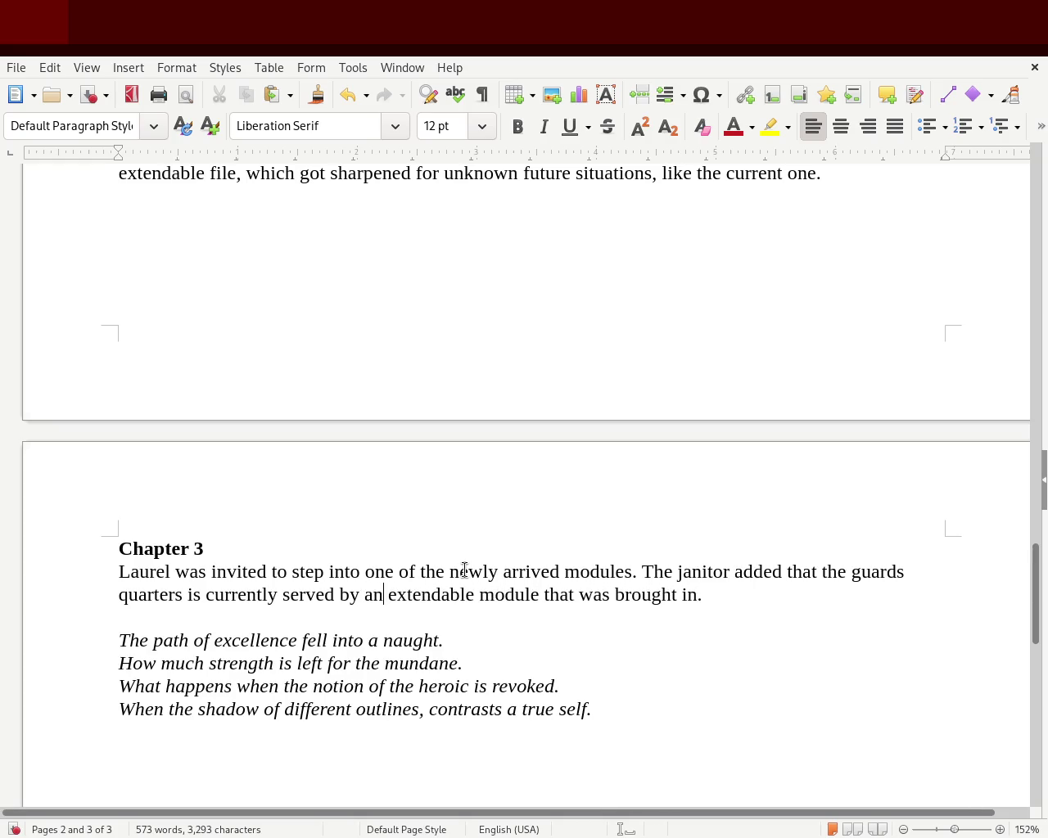
{"action": "key", "text": "Right"}
{"action": "key", "text": "Right"}
{"action": "key", "text": "Right"}
{"action": "key", "text": "Right"}
{"action": "key", "text": "Right"}
{"action": "key", "text": "Right"}
{"action": "key", "text": "Right"}
{"action": "key", "text": "BackSpace"}
{"action": "key", "text": "BackSpace"}
{"action": "key", "text": "BackSpace"}
{"action": "type", "text": "recently"}
{"action": "key", "text": "Right"}
{"action": "key", "text": "Right"}
{"action": "key", "text": "Right"}
{"action": "key", "text": "Right"}
{"action": "key", "text": "Right"}
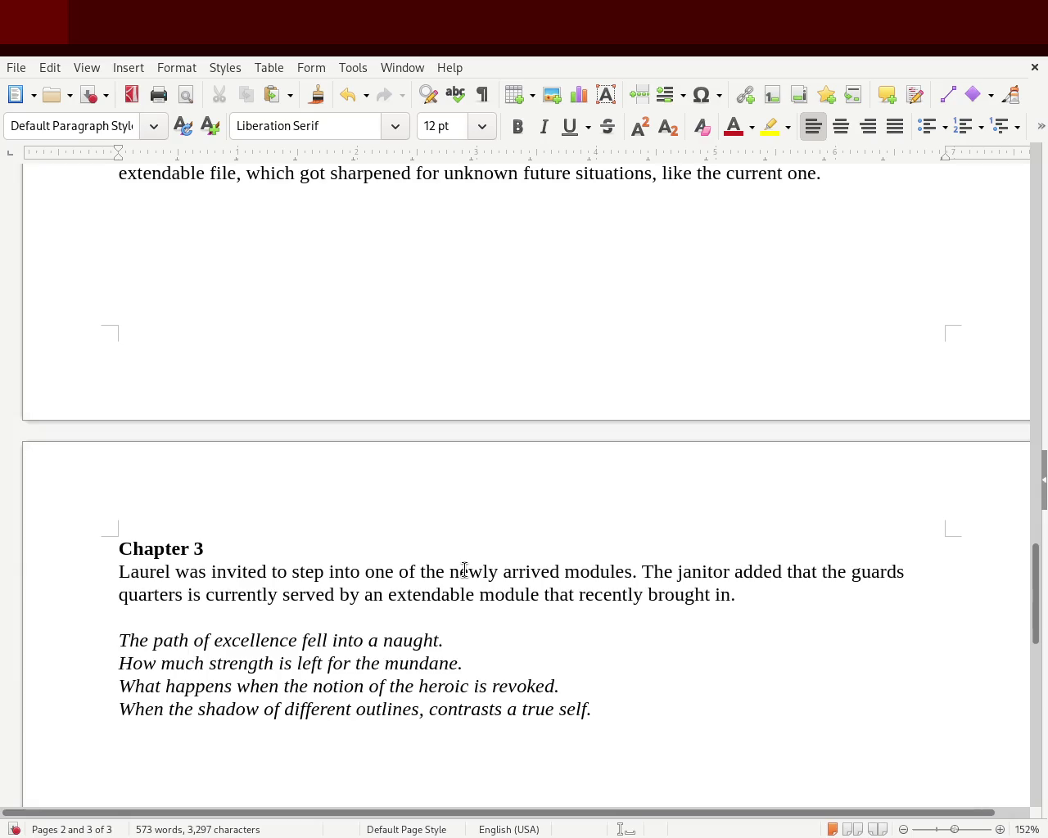
{"action": "key", "text": "ctrl+Left"}
{"action": "key", "text": "ctrl+Left"}
{"action": "key", "text": "ctrl+Left"}
{"action": "key", "text": "ctrl+Left"}
{"action": "key", "text": "ctrl+Left"}
{"action": "key", "text": "ctrl+Left"}
{"action": "key", "text": "BackSpace"}
{"action": "key", "text": "BackSpace"}
{"action": "key", "text": "BackSpace"}
{"action": "key", "text": "BackSpace"}
{"action": "key", "text": "BackSpace"}
{"action": "type", "text": "within one of"}
{"action": "key", "text": "BackSpace"}
{"action": "key", "text": "BackSpace"}
{"action": "key", "text": "BackSpace"}
{"action": "key", "text": "BackSpace"}
{"action": "key", "text": "BackSpace"}
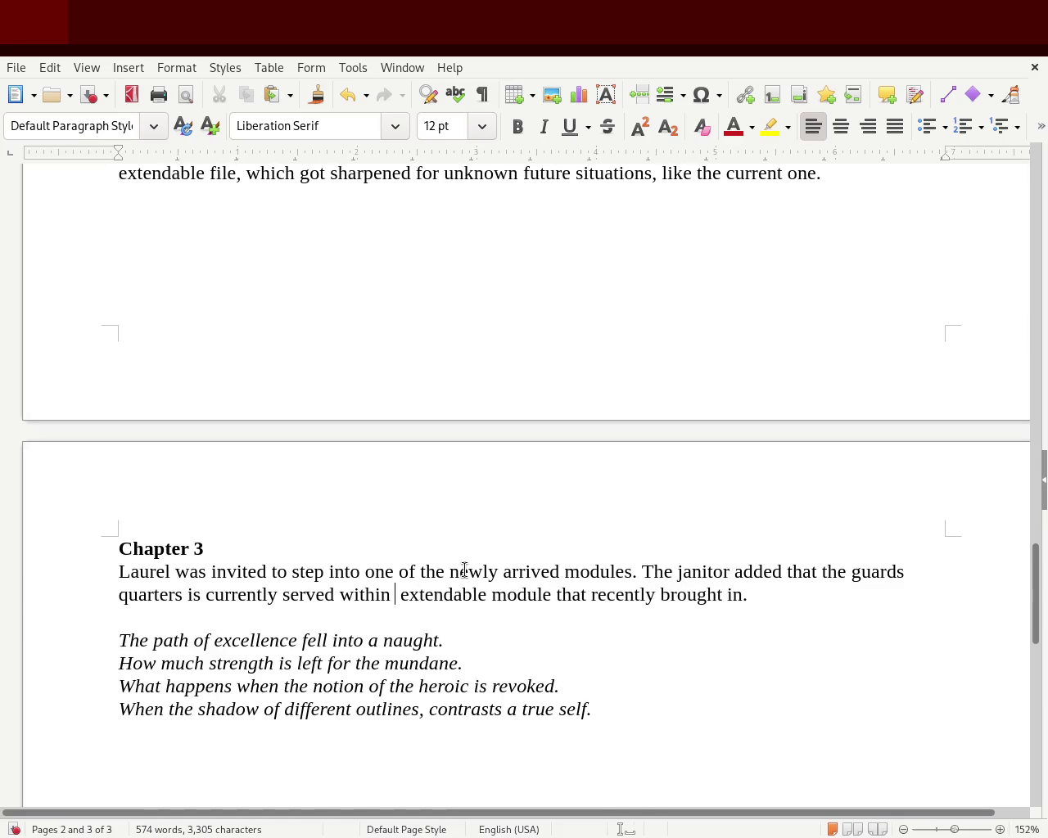
{"action": "key", "text": "BackSpace"}
{"action": "key", "text": "BackSpace"}
{"action": "key", "text": "BackSpace"}
{"action": "key", "text": "BackSpace"}
{"action": "key", "text": "BackSpace"}
{"action": "key", "text": "BackSpace"}
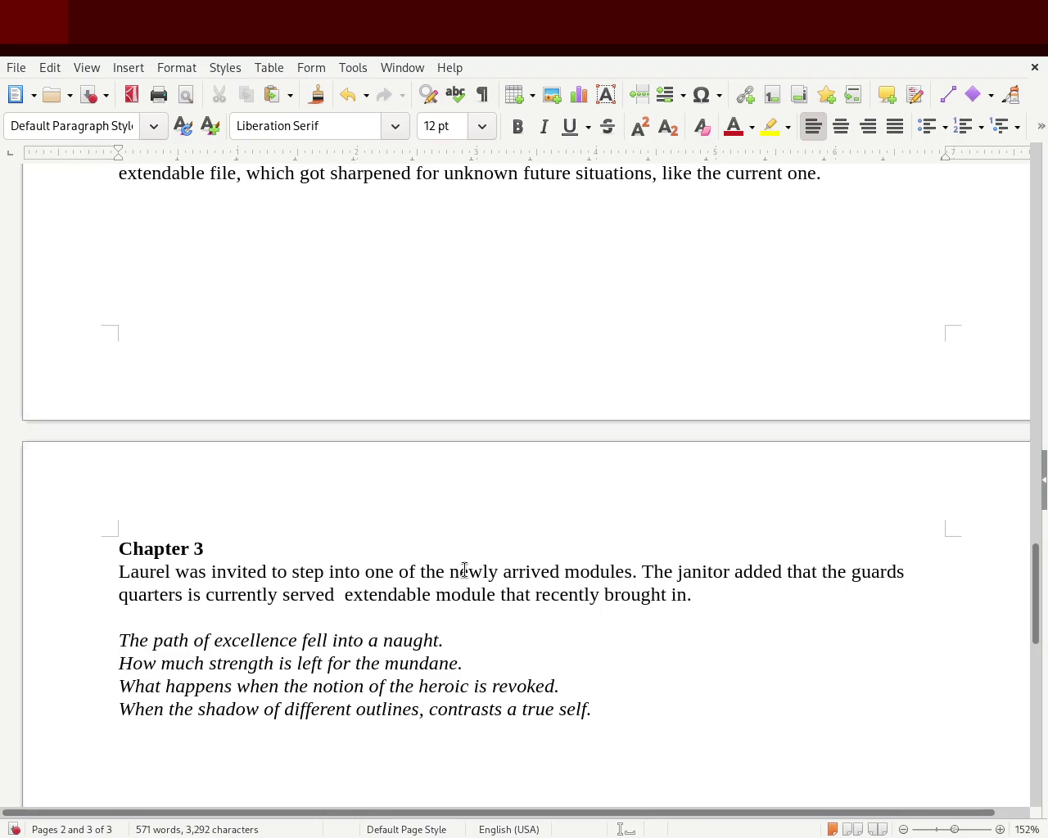
{"action": "type", "text": "by"}
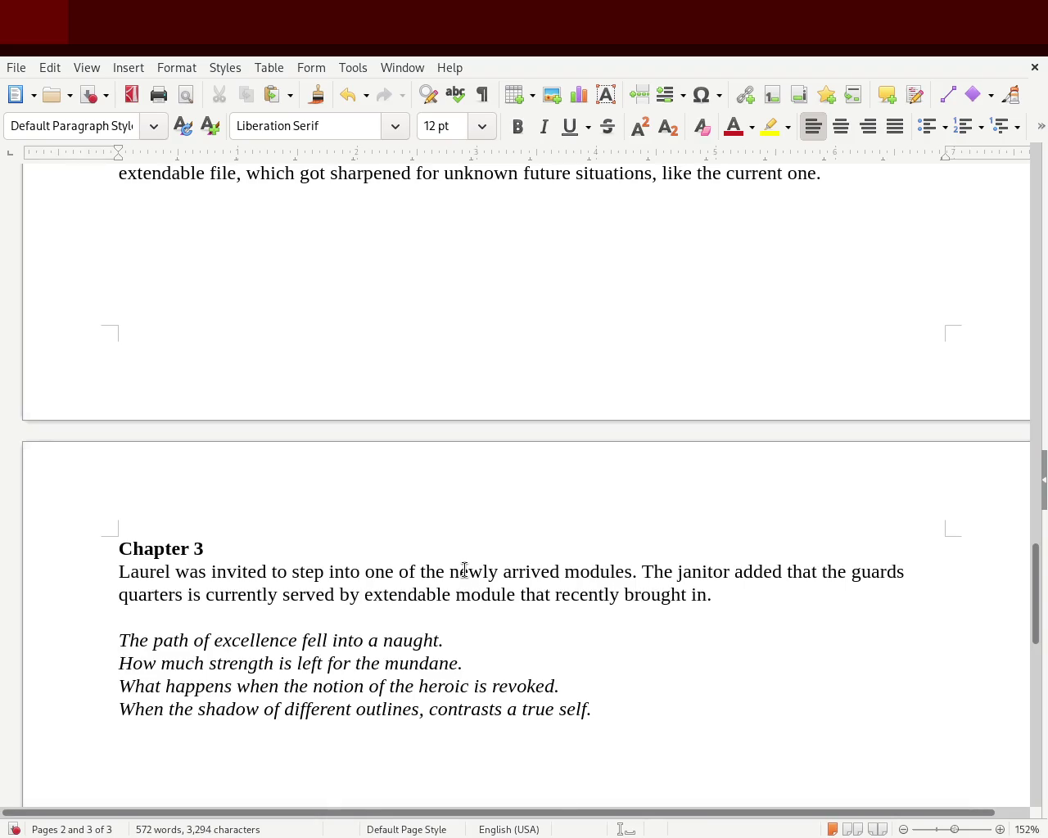
{"action": "type", "text": " an"}
- Reword the sentence to end 'served by an extendable room, that was recently brought in.' and save
{"action": "left_click", "coordinate": [537, 595]}
{"action": "type", "text": ","}
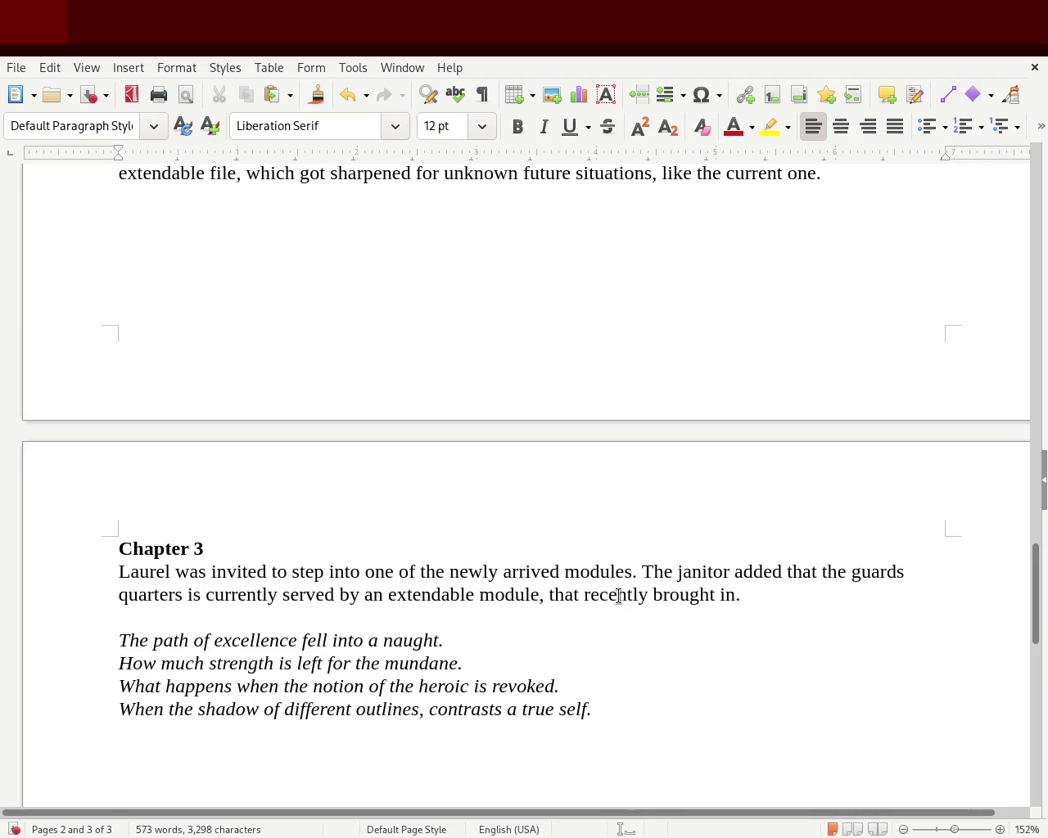
{"action": "left_click", "coordinate": [577, 595]}
{"action": "type", "text": "was"}
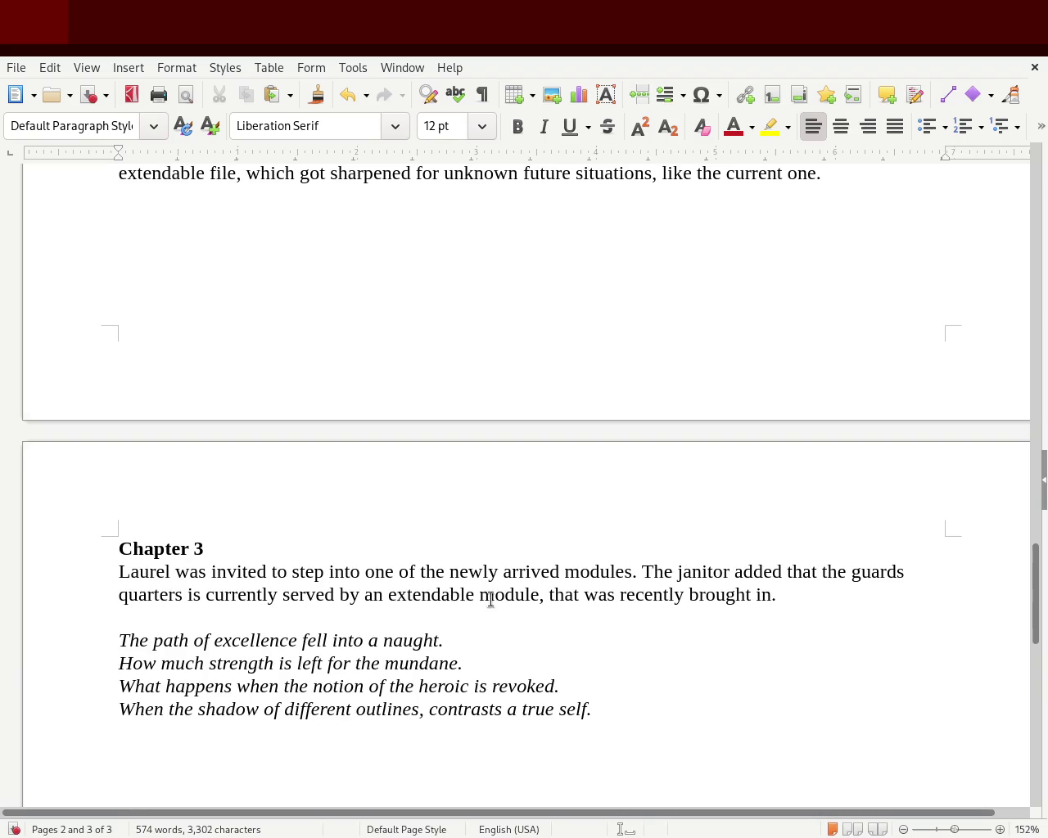
{"action": "double_click", "coordinate": [493, 595]}
{"action": "type", "text": "room"}
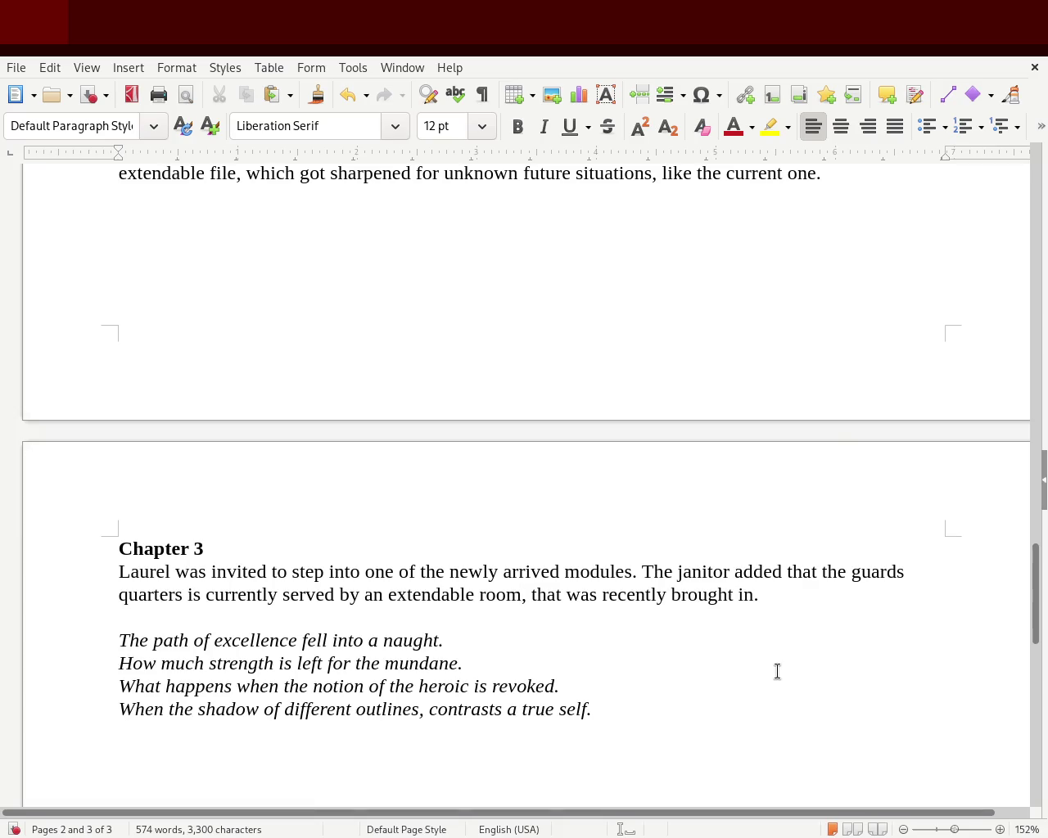
{"action": "left_click", "coordinate": [796, 594]}
{"action": "key", "text": "ctrl+s"}
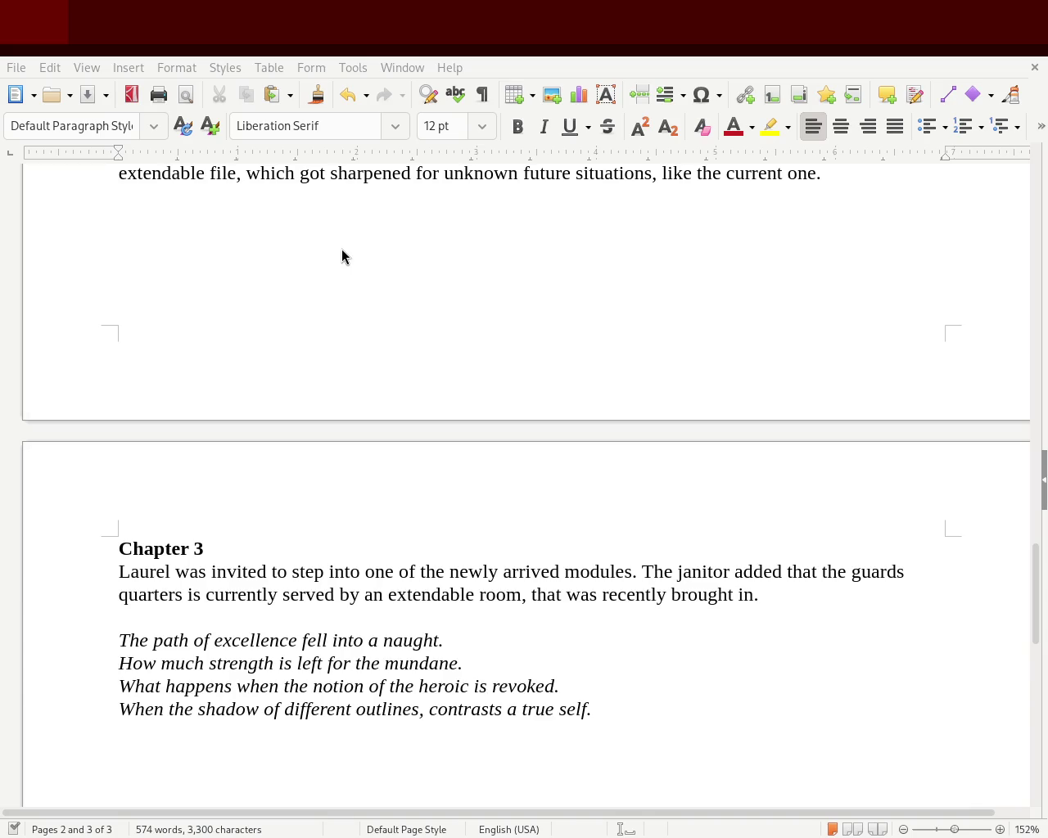
- Add the sentence 'That would explain the unusual sound that was given off earlier.'
{"action": "left_click", "coordinate": [786, 594]}
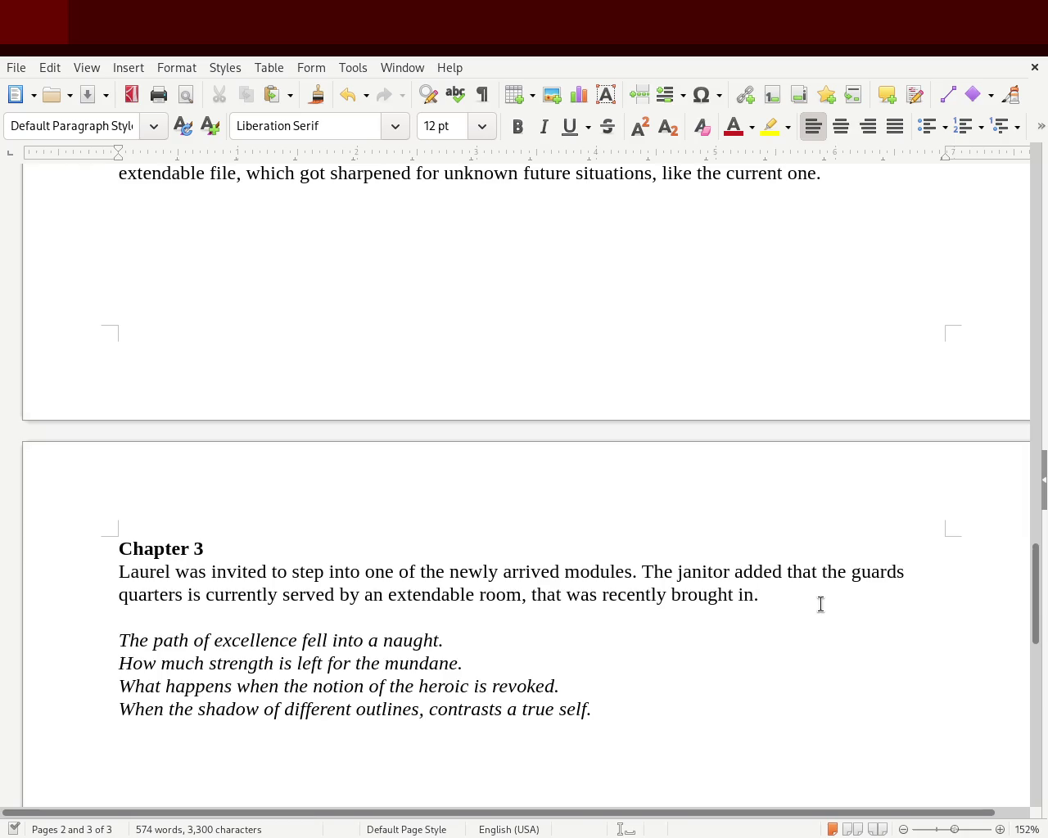
{"action": "type", "text": "That would exmp"}
{"action": "key", "text": "BackSpace"}
{"action": "key", "text": "BackSpace"}
{"action": "type", "text": "plain the unusualy"}
{"action": "key", "text": "BackSpace"}
{"action": "type", "text": "sound that "}
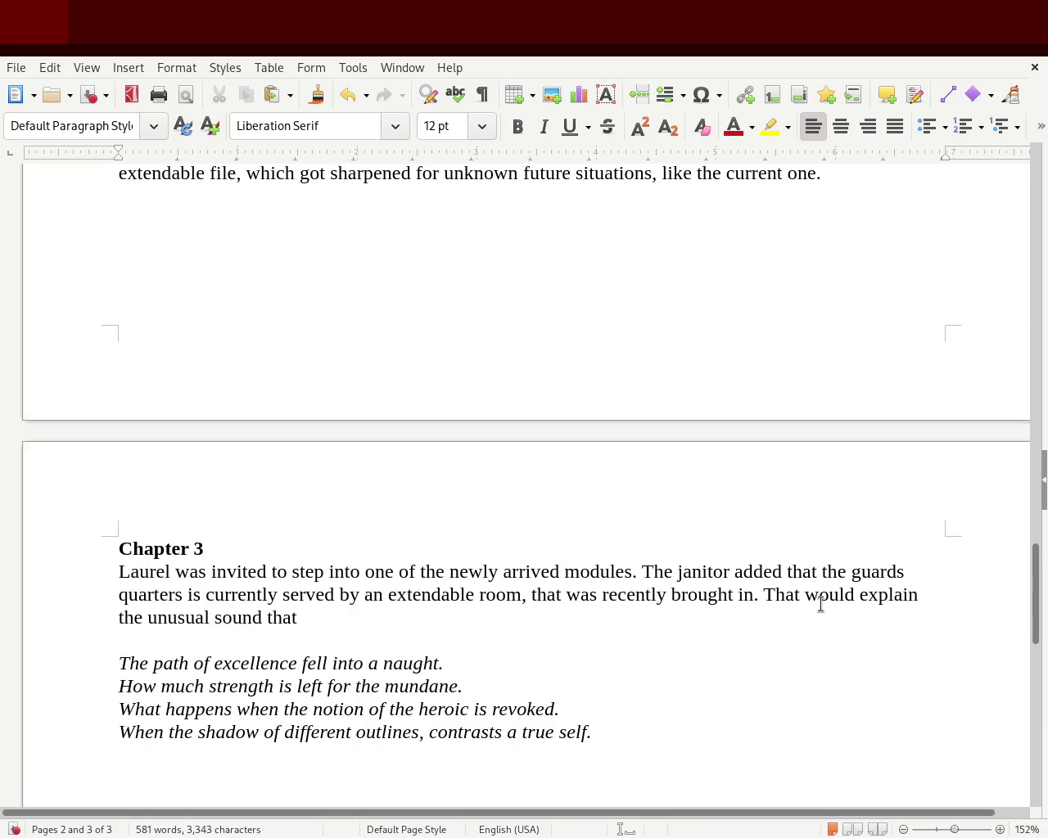
{"action": "type", "text": "was given off earlier."}
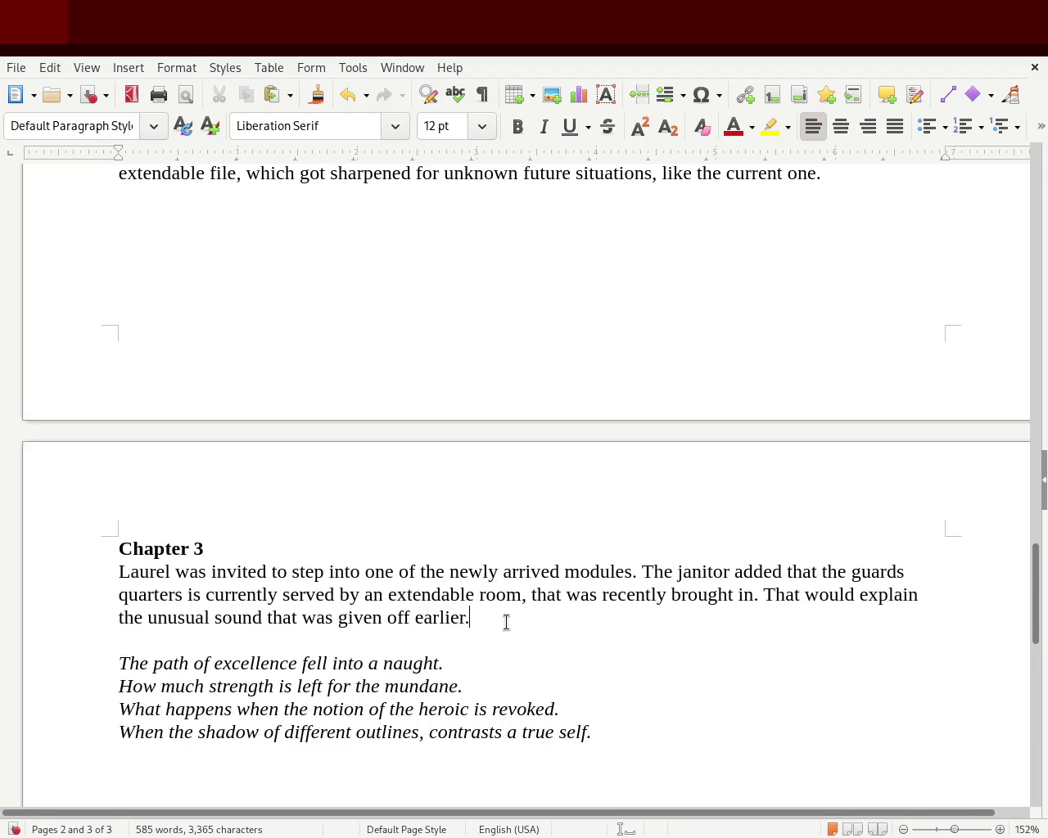
- Follow it with 'Laurel thought to himself.'
{"action": "type", "text": "laure"}
{"action": "key", "text": "BackSpace"}
{"action": "key", "text": "BackSpace"}
{"action": "key", "text": "BackSpace"}
{"action": "key", "text": "BackSpace"}
{"action": "type", "text": "Laurel "}
{"action": "type", "text": "through"}
{"action": "key", "text": "BackSpace"}
{"action": "key", "text": "BackSpace"}
{"action": "key", "text": "BackSpace"}
{"action": "key", "text": "BackSpace"}
{"action": "key", "text": "BackSpace"}
{"action": "type", "text": "ought to hims"}
{"action": "key", "text": "BackSpace"}
{"action": "key", "text": "BackSpace"}
{"action": "type", "text": ",sel"}
{"action": "key", "text": "BackSpace"}
{"action": "key", "text": "BackSpace"}
{"action": "key", "text": "BackSpace"}
{"action": "key", "text": "BackSpace"}
{"action": "type", "text": "mself."}
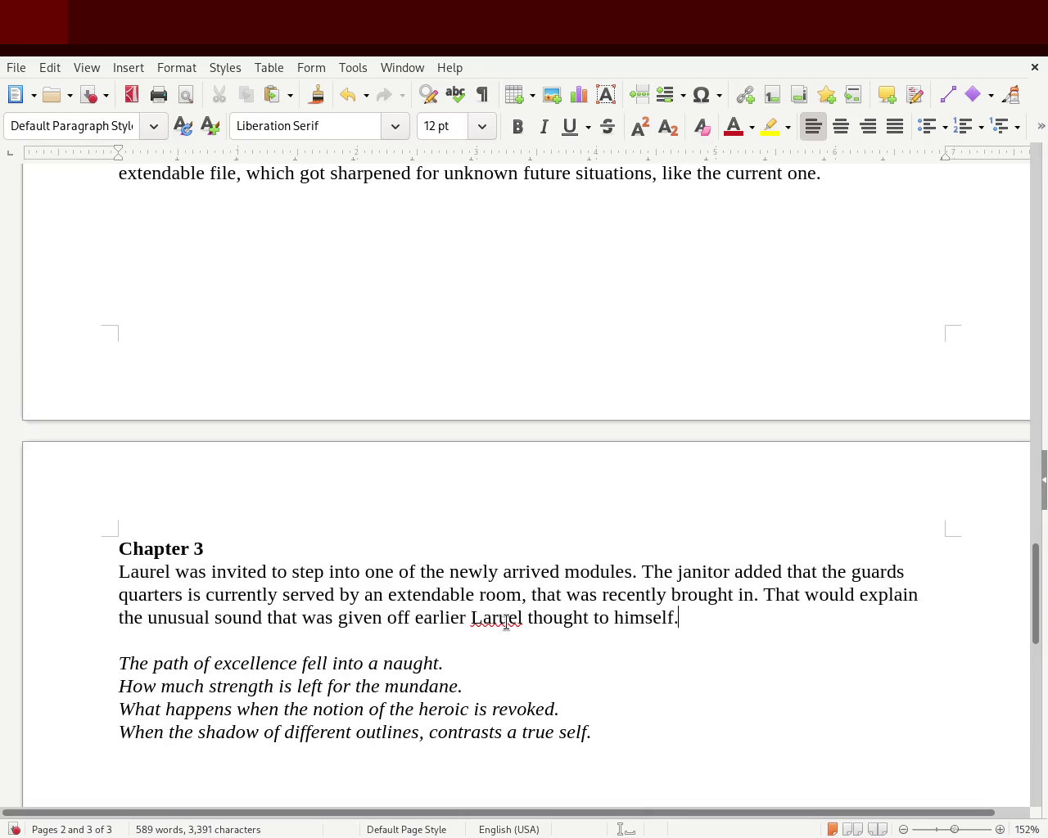
- Correct the misspelled 'Laruel' to 'Laurel' and save the manuscript
{"action": "double_click", "coordinate": [506, 622]}
{"action": "type", "text": "Laurel"}
{"action": "left_click", "coordinate": [771, 618]}
{"action": "key", "text": "ctrl+s"}
{"action": "left_click", "coordinate": [206, 598]}
- Make the paragraph read 'earlier, Laurel thought to himself' with a comma, and save
{"action": "type", "text": "now"}
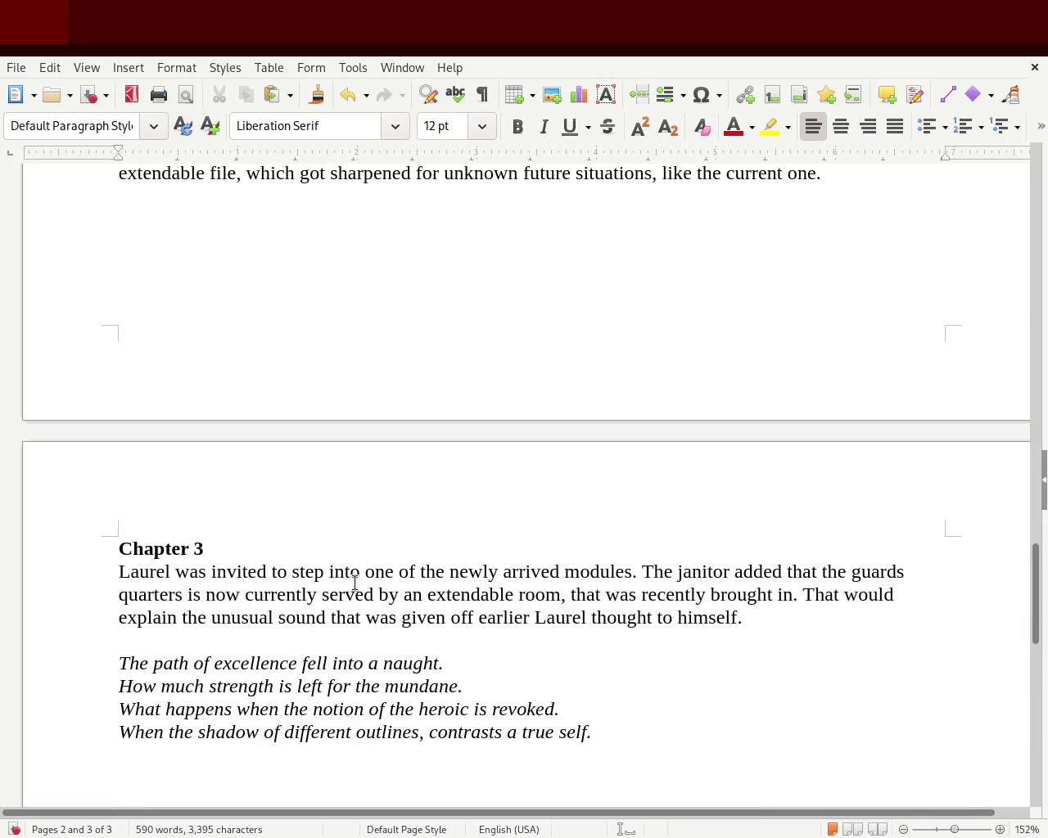
{"action": "key", "text": "BackSpace"}
{"action": "key", "text": "BackSpace"}
{"action": "key", "text": "BackSpace"}
{"action": "key", "text": "BackSpace"}
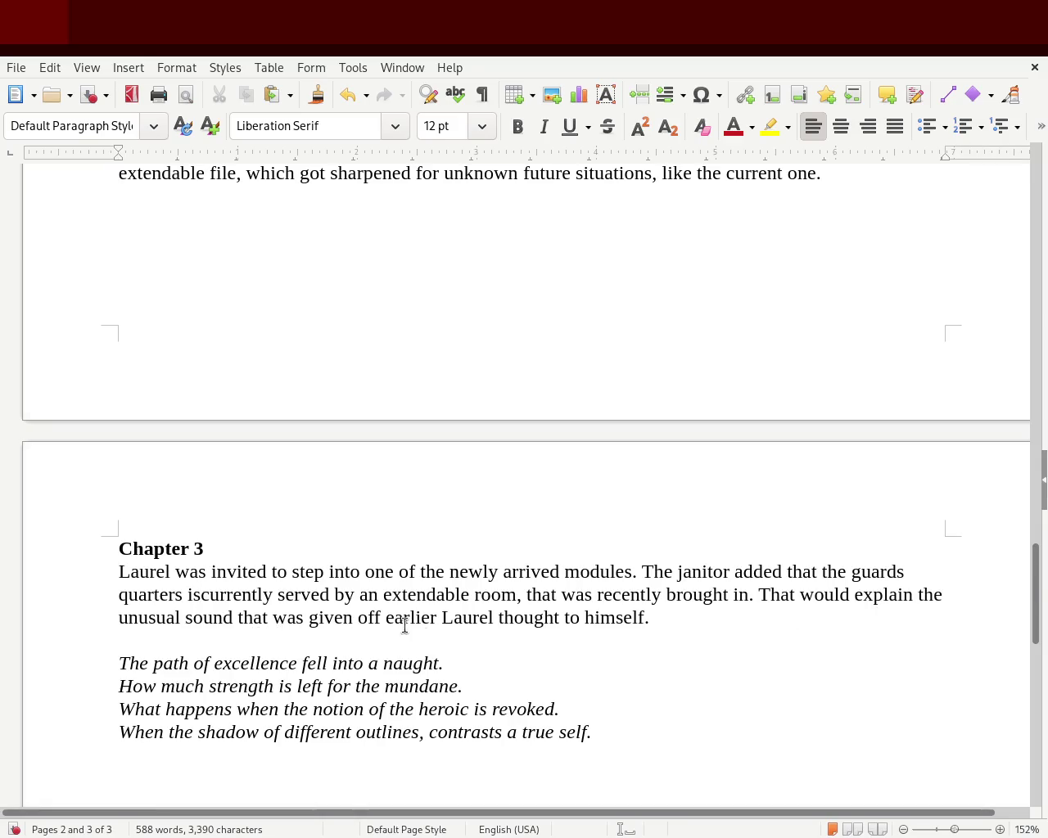
{"action": "left_click", "coordinate": [439, 618]}
{"action": "type", "text": ","}
{"action": "left_click", "coordinate": [705, 626]}
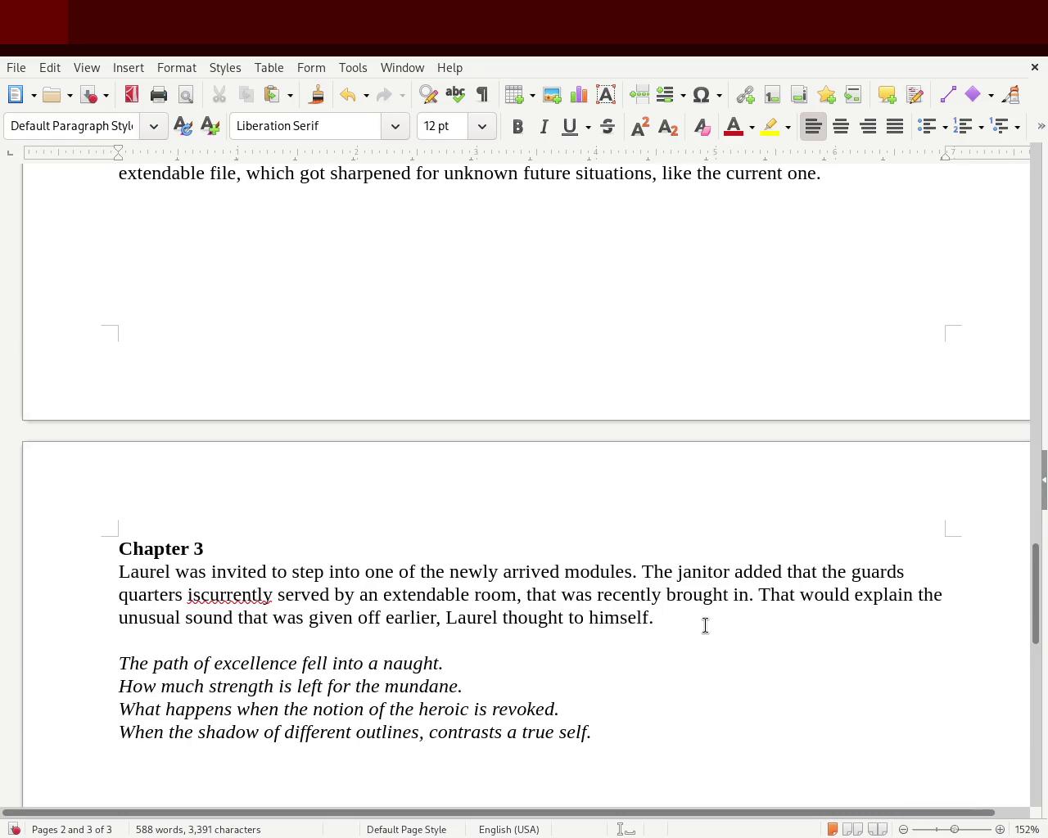
{"action": "key", "text": "ctrl+s"}
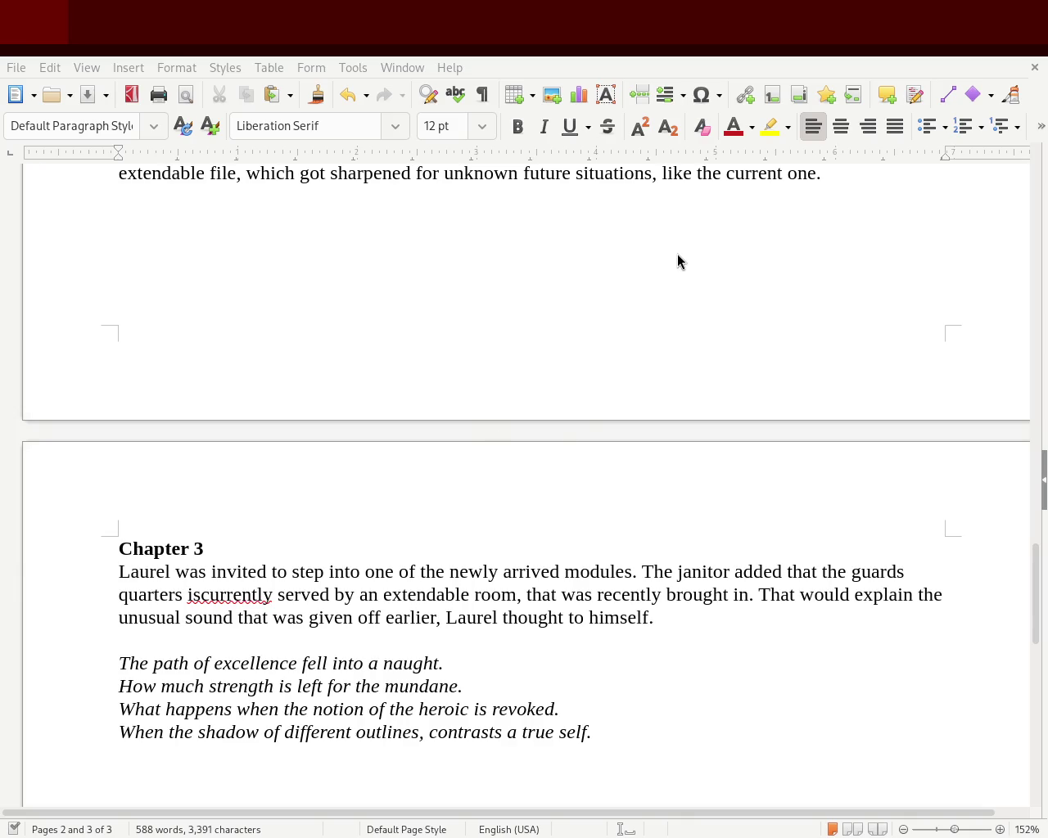
{"action": "mouse_move", "coordinate": [1037, 597]}
{"action": "left_mouse_down"}
{"action": "mouse_move", "coordinate": [1036, 220]}
{"action": "mouse_move", "coordinate": [1045, 615]}
{"action": "left_mouse_up"}
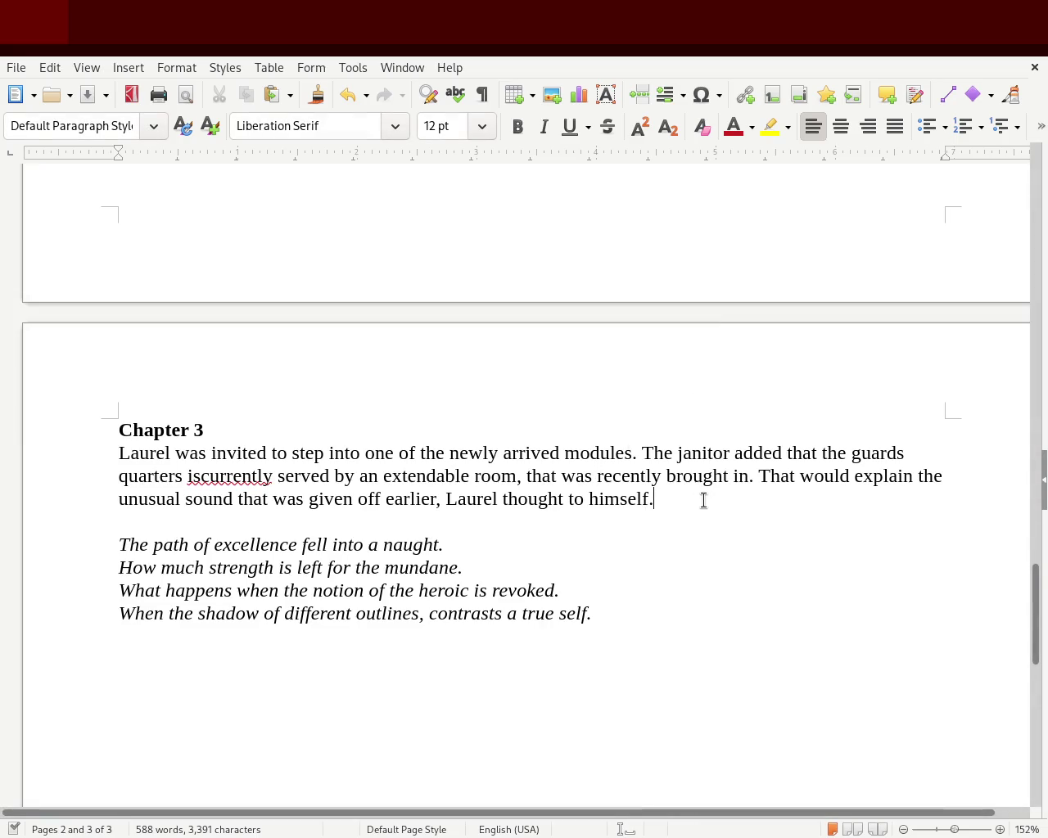
- Start a new paragraph: 'Laurel started leaning himself towards the doors, while'
{"action": "key", "text": "Return"}
{"action": "key", "text": "Return"}
{"action": "type", "text": "Laurel started pressn"}
{"action": "key", "text": "BackSpace"}
{"action": "type", "text": "ing himself "}
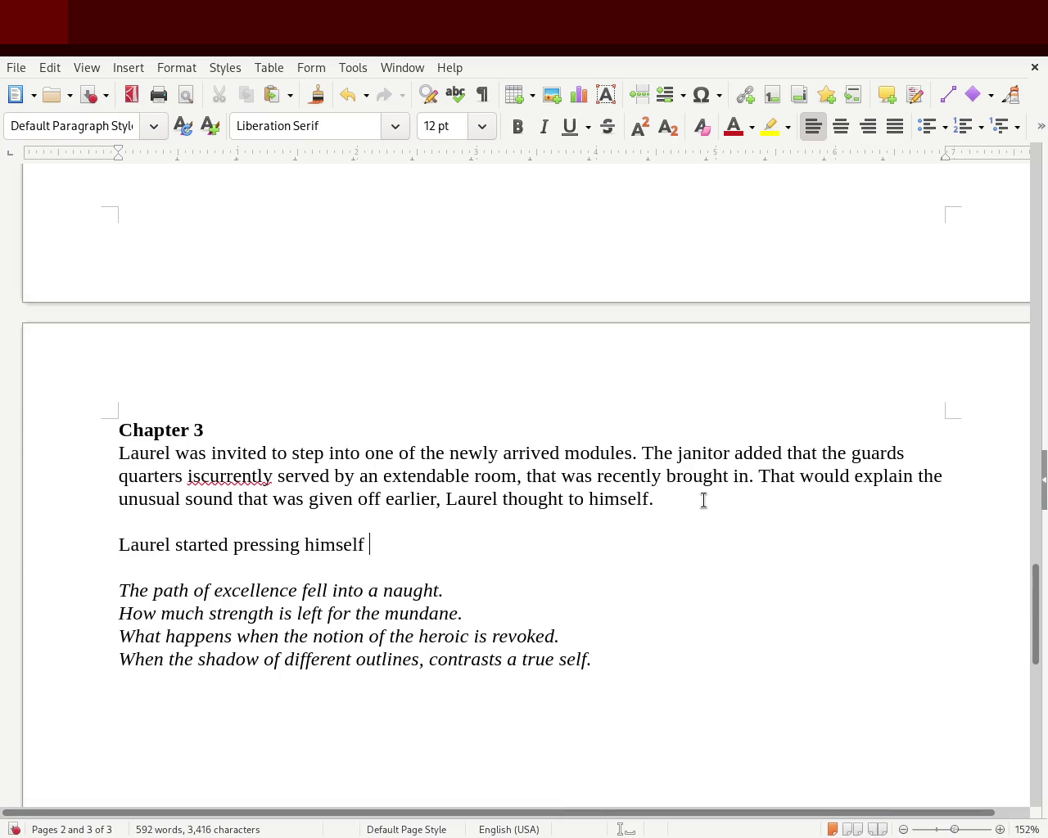
{"action": "type", "text": "towards the"}
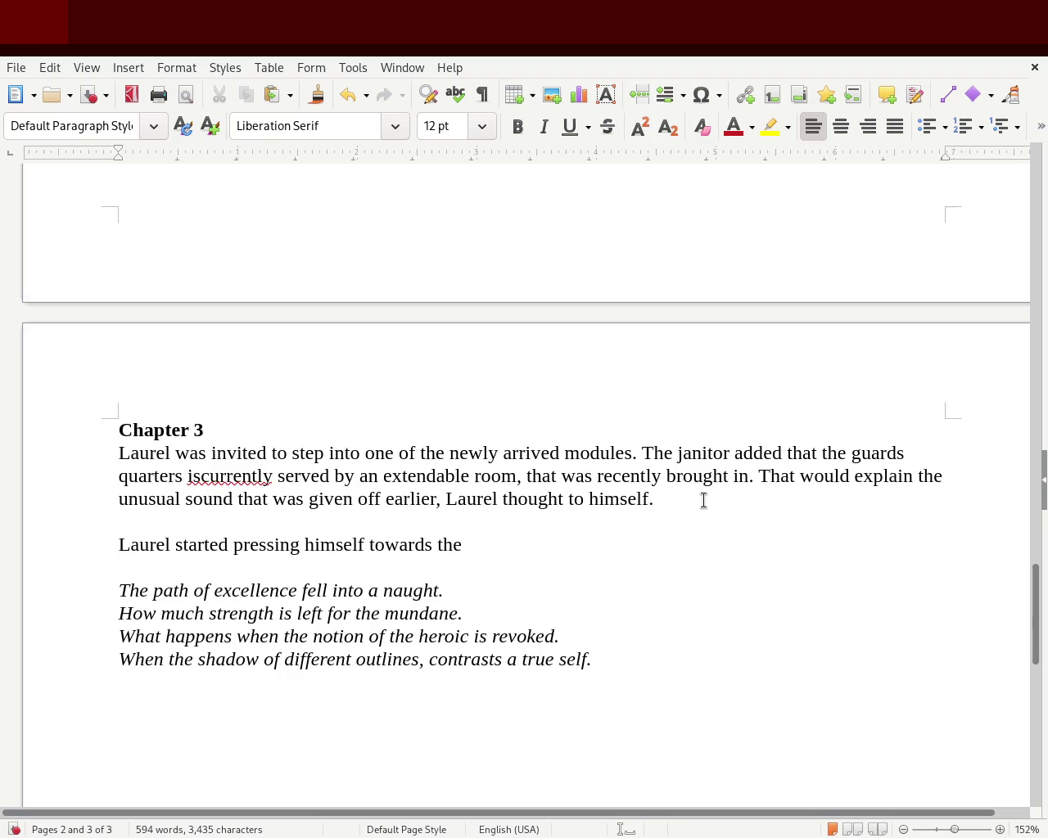
{"action": "type", "text": "doors"}
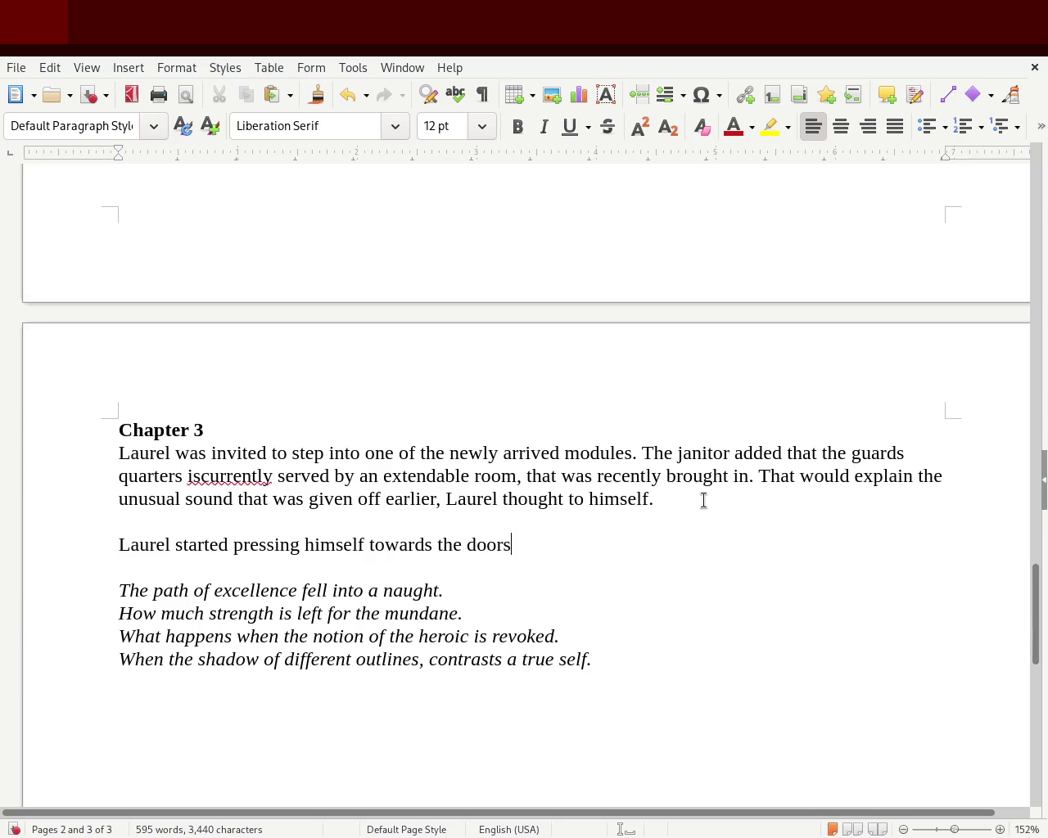
{"action": "type", "text": ", while"}
{"action": "double_click", "coordinate": [290, 545]}
{"action": "type", "text": "learnin"}
{"action": "key", "text": "BackSpace"}
{"action": "key", "text": "BackSpace"}
{"action": "key", "text": "BackSpace"}
{"action": "key", "text": "BackSpace"}
{"action": "type", "text": "ning"}
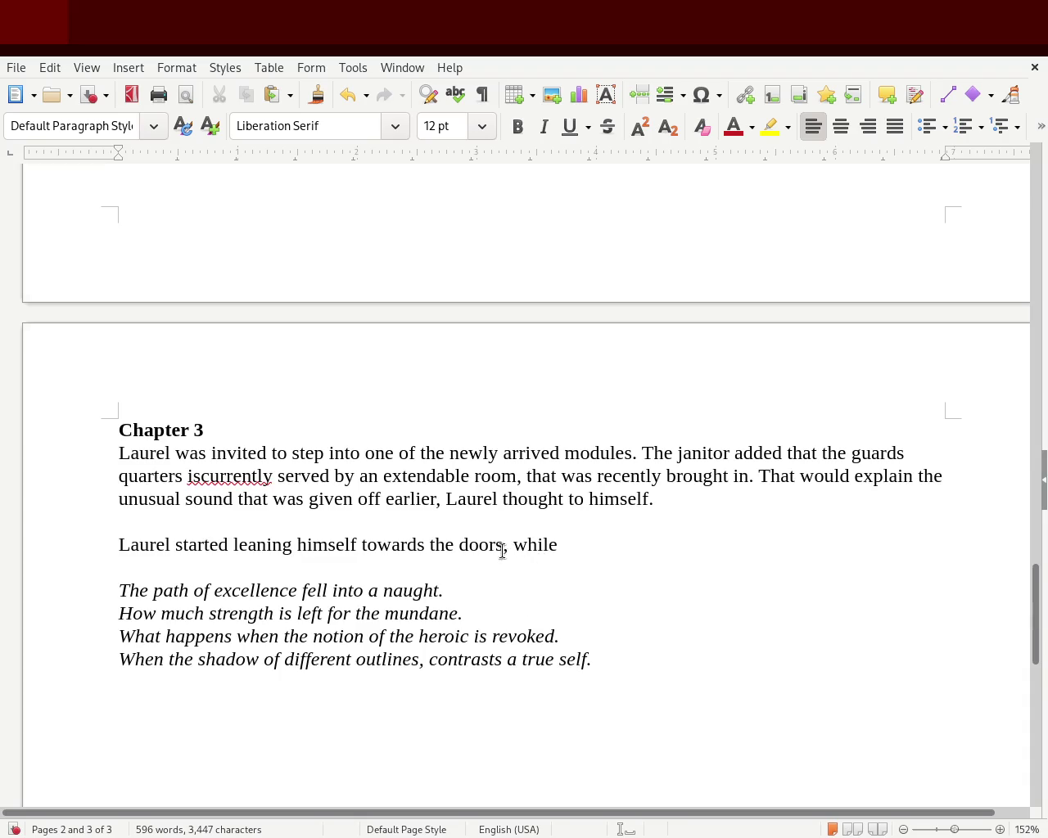
- Continue with 'push and squizzing down the sharpend file within the insulation that would hinder the doors for closing properly.'
{"action": "left_click", "coordinate": [596, 550]}
{"action": "type", "text": "sq"}
{"action": "key", "text": "BackSpace"}
{"action": "key", "text": "BackSpace"}
{"action": "type", "text": "push and "}
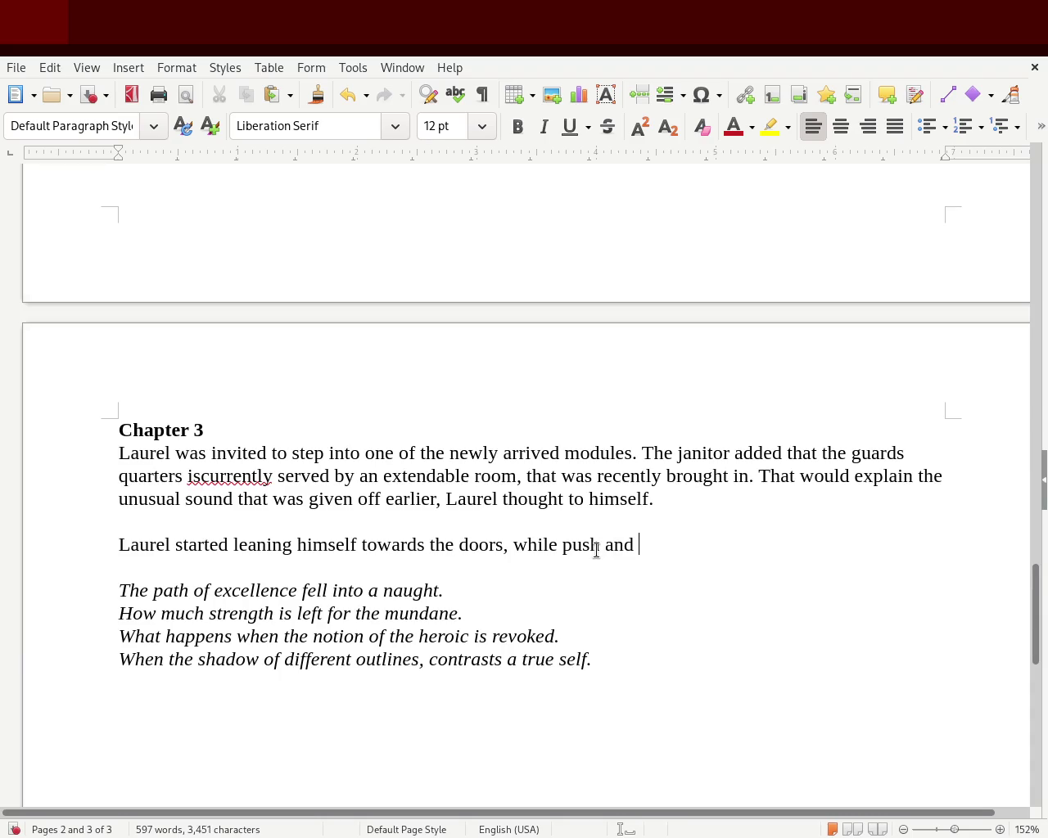
{"action": "type", "text": "squizzing down the f"}
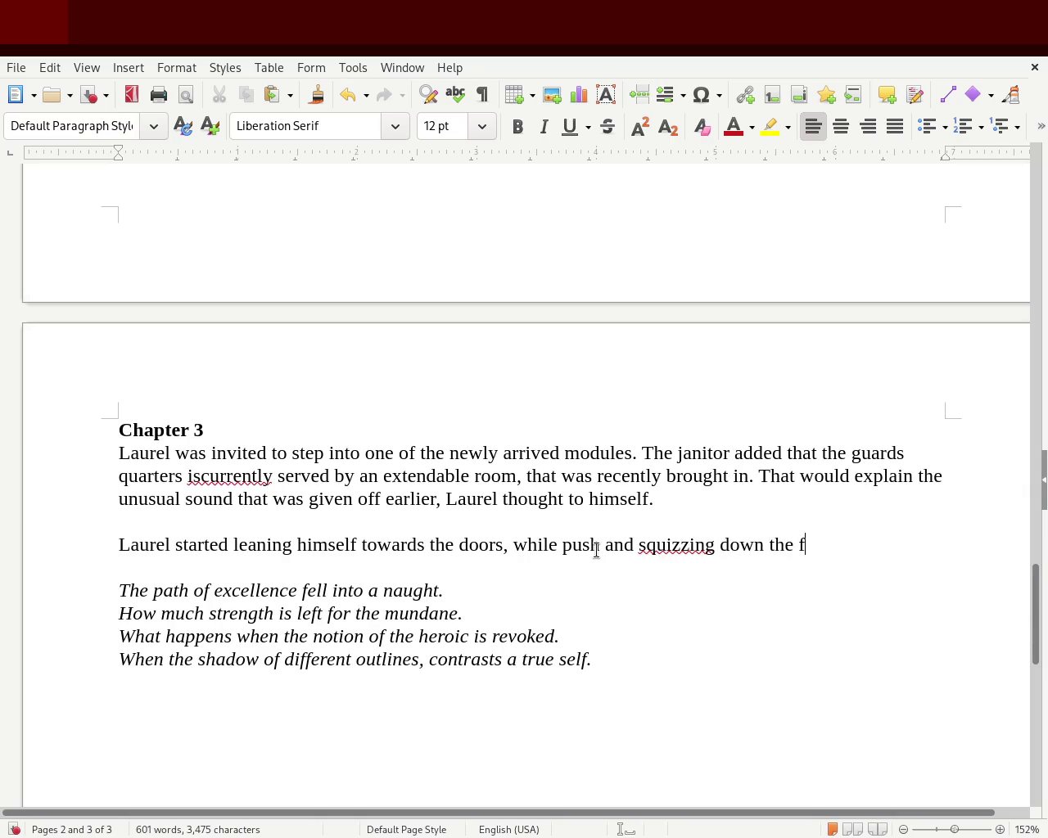
{"action": "key", "text": "BackSpace"}
{"action": "type", "text": "sharpend file toar"}
{"action": "key", "text": "BackSpace"}
{"action": "key", "text": "BackSpace"}
{"action": "type", "text": "wards"}
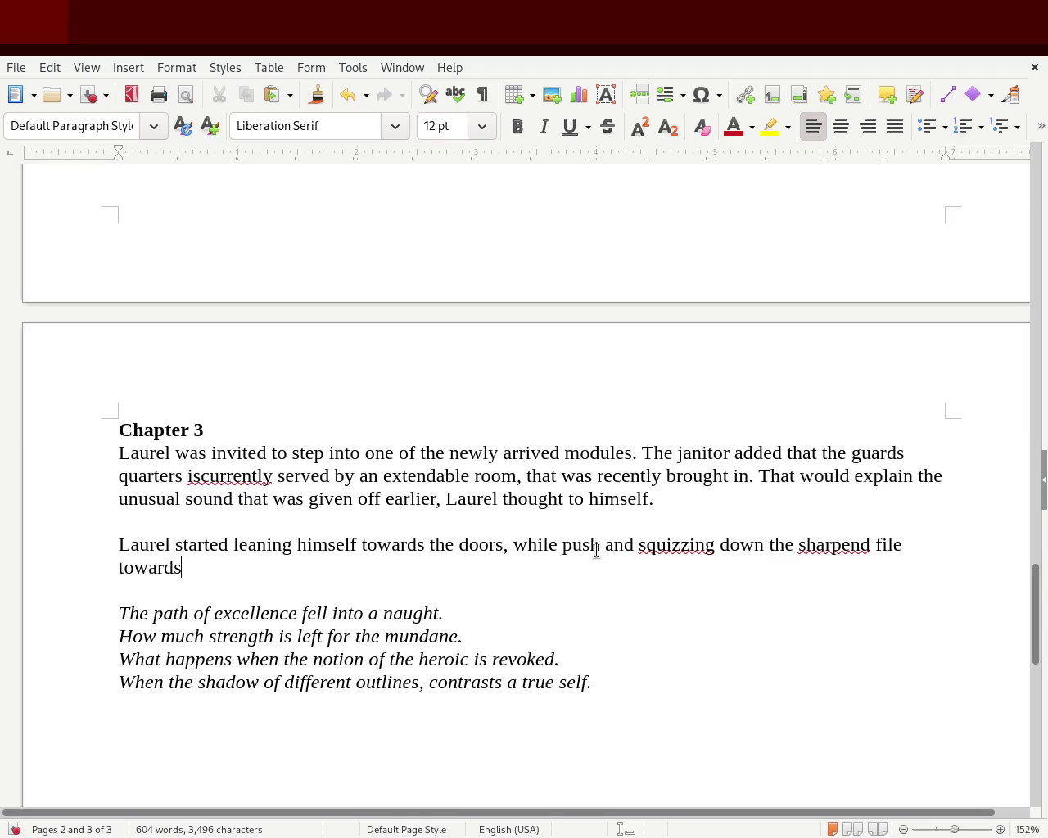
{"action": "key", "text": "BackSpace"}
{"action": "key", "text": "BackSpace"}
{"action": "key", "text": "BackSpace"}
{"action": "key", "text": "BackSpace"}
{"action": "key", "text": "BackSpace"}
{"action": "key", "text": "BackSpace"}
{"action": "key", "text": "BackSpace"}
{"action": "type", "text": "with"}
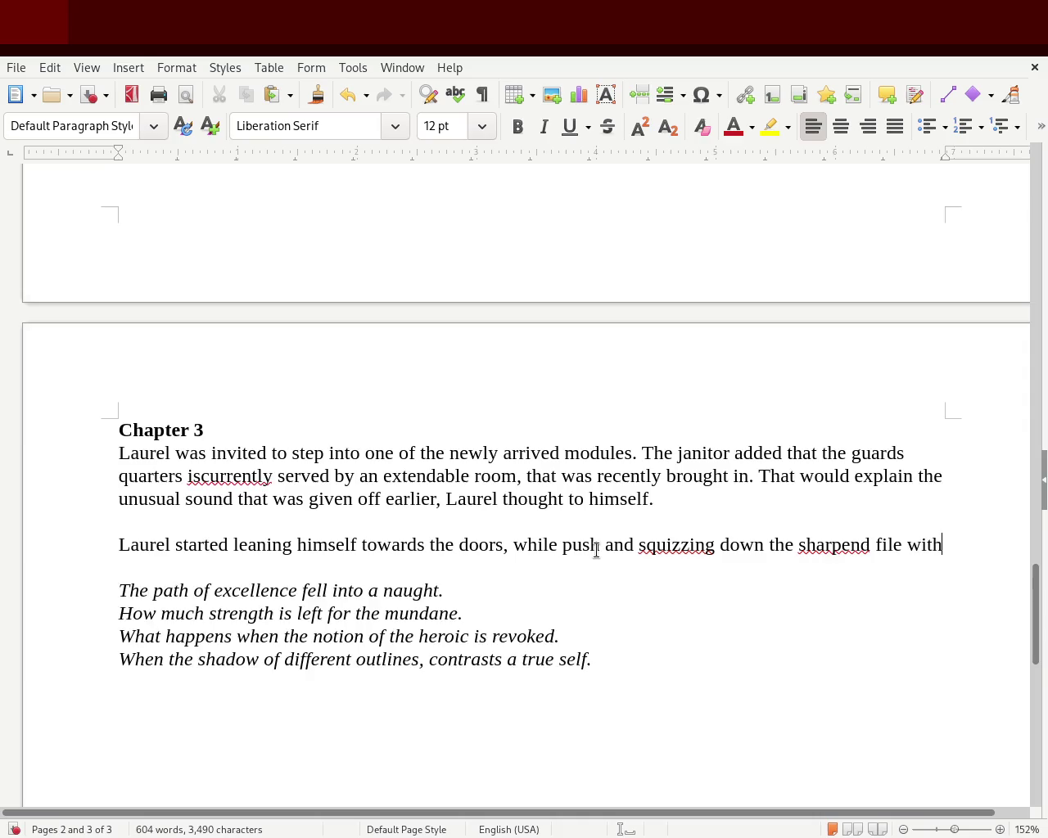
{"action": "type", "text": "in the insulation that would hinder the doors for"}
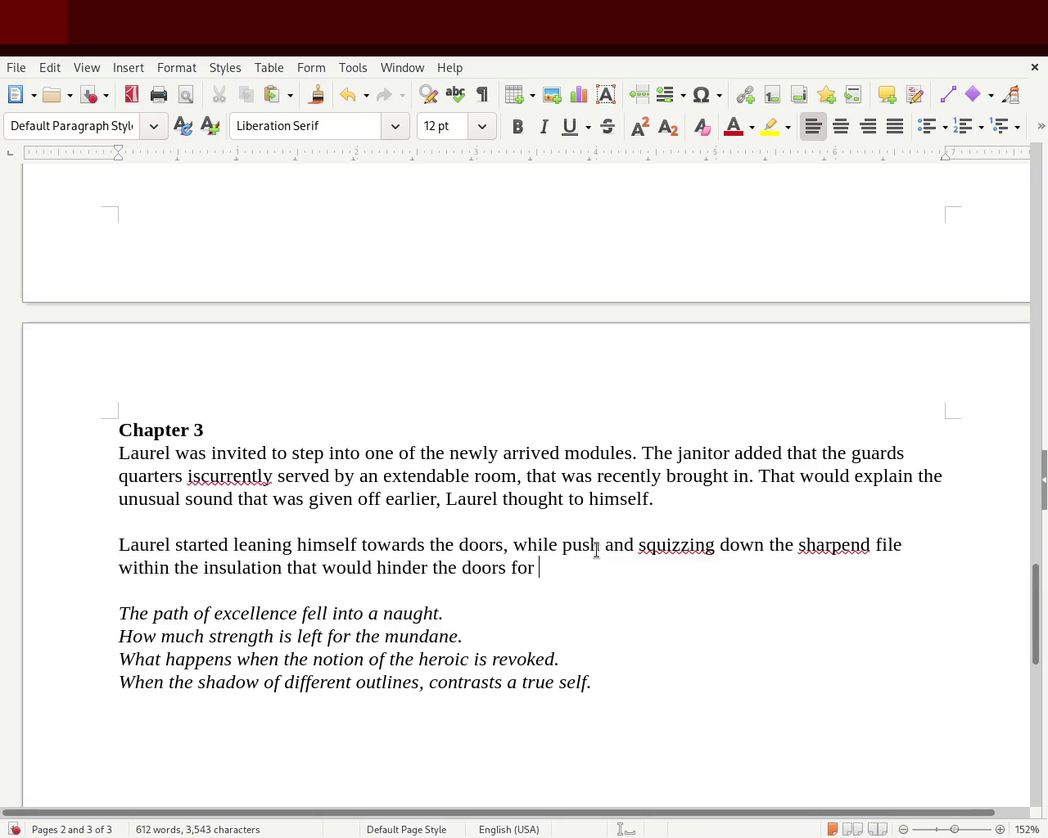
{"action": "type", "text": "closing properly."}
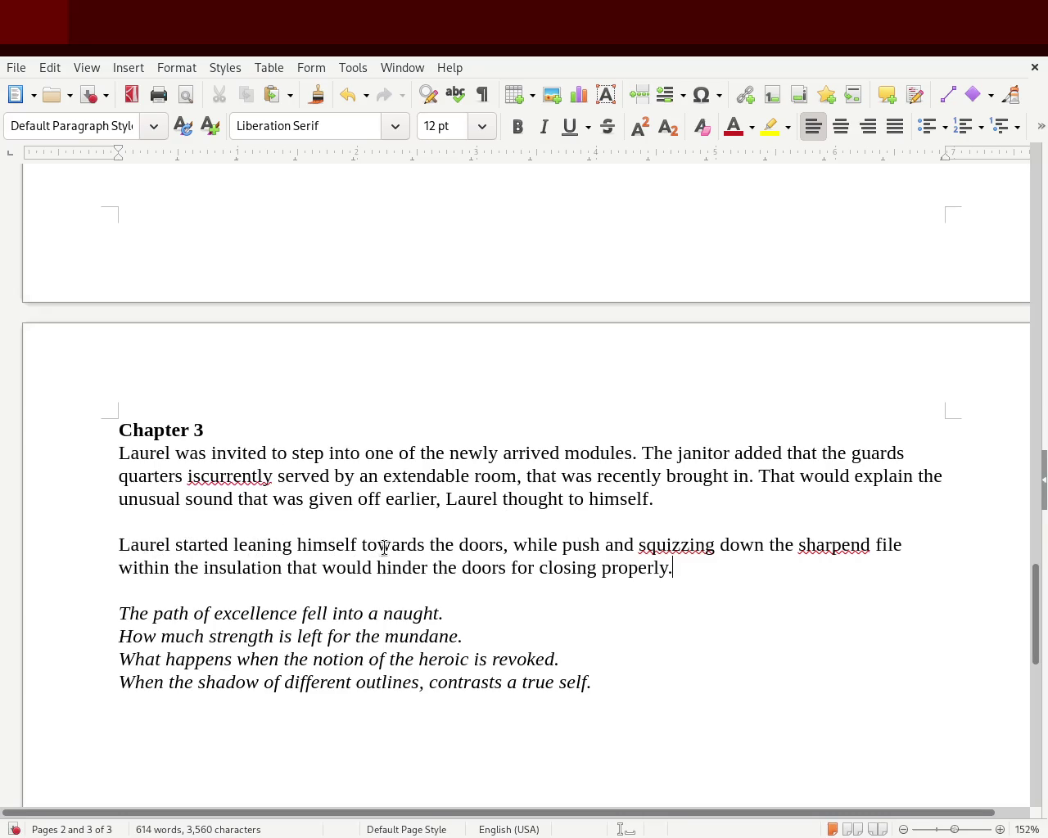
{"action": "double_click", "coordinate": [446, 544]}
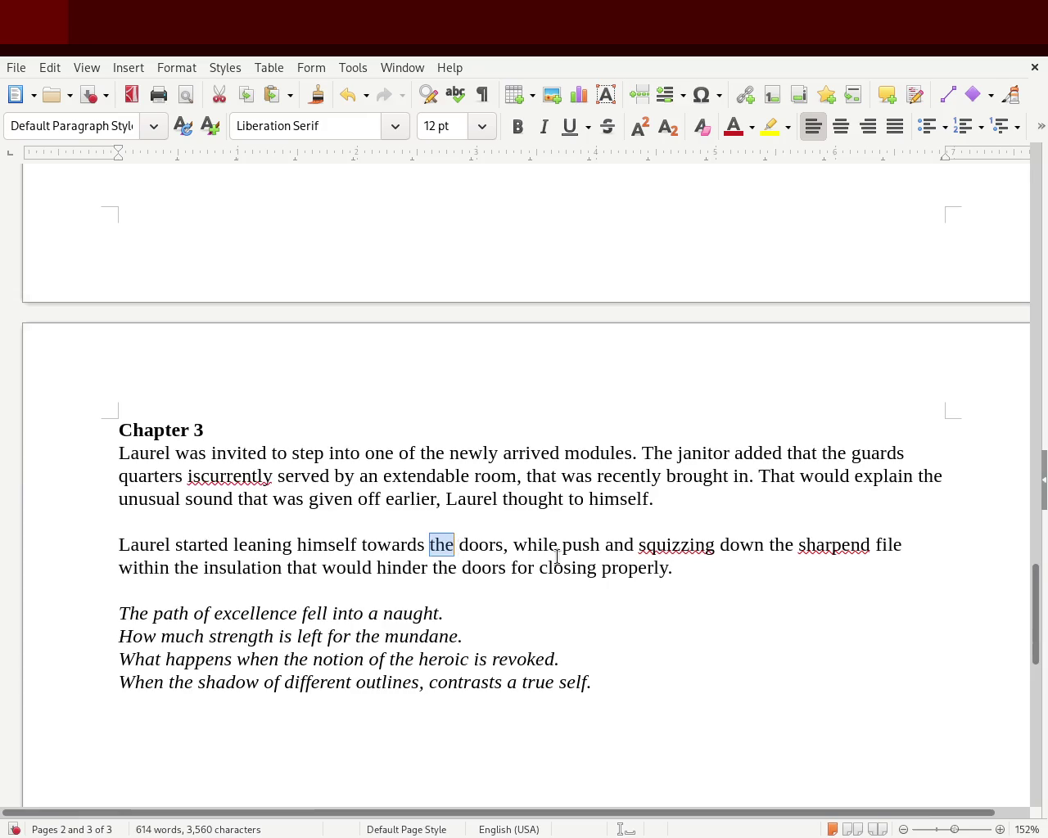
- Revise the middle to 'door frame and hastly pushed in the sharped file within'
{"action": "double_click", "coordinate": [493, 548]}
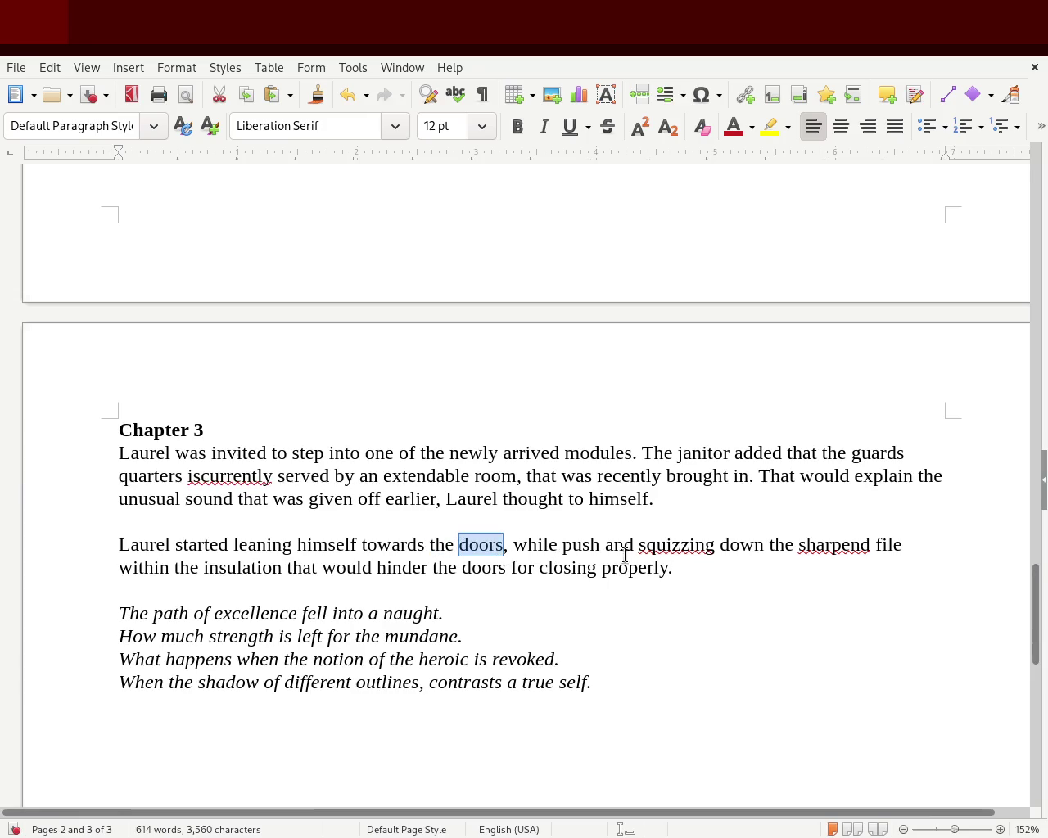
{"action": "left_click", "coordinate": [465, 545]}
{"action": "key", "text": "BackSpace"}
{"action": "type", "text": "frame"}
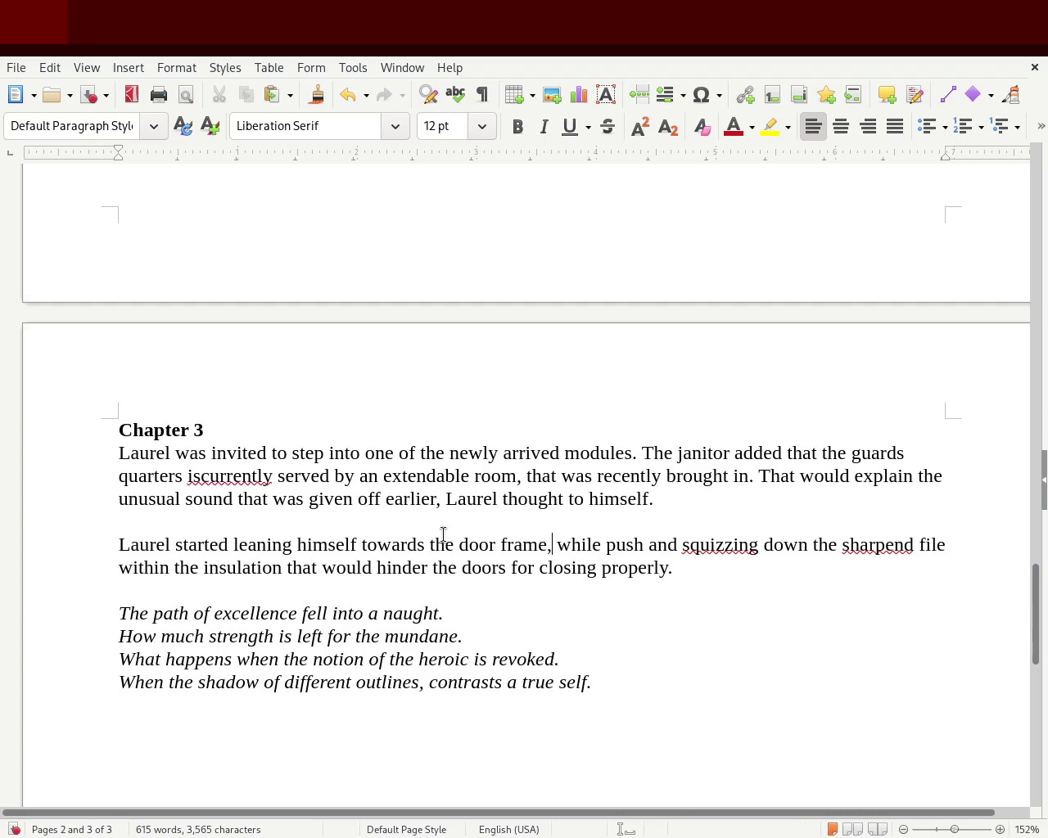
{"action": "key", "text": "BackSpace"}
{"action": "key", "text": "BackSpace"}
{"action": "key", "text": "BackSpace"}
{"action": "key", "text": "BackSpace"}
{"action": "type", "text": "and "}
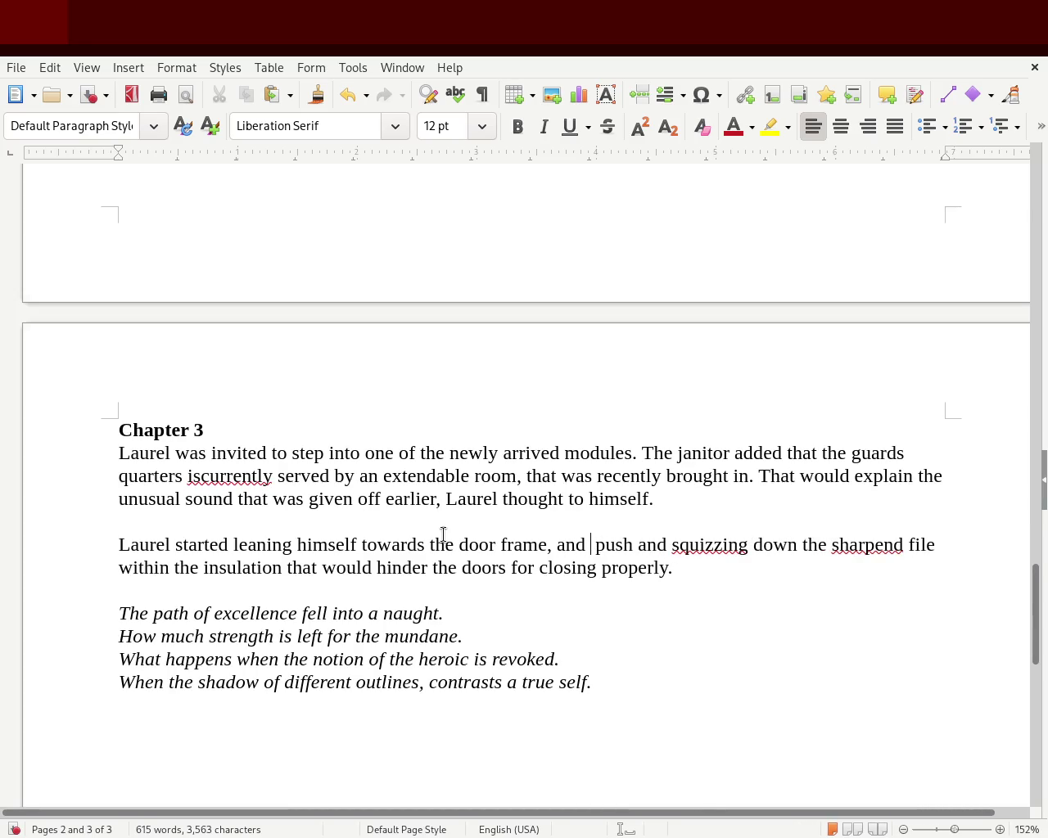
{"action": "type", "text": "hastly"}
{"action": "key", "text": "Right"}
{"action": "key", "text": "Right"}
{"action": "key", "text": "Right"}
{"action": "key", "text": "Right"}
{"action": "key", "text": "Right"}
{"action": "type", "text": "ed"}
{"action": "key", "text": "Delete"}
{"action": "key", "text": "Delete"}
{"action": "key", "text": "Delete"}
{"action": "key", "text": "Delete"}
{"action": "key", "text": "Delete"}
{"action": "key", "text": "Delete"}
{"action": "key", "text": "Delete"}
{"action": "key", "text": "Delete"}
{"action": "key", "text": "Delete"}
{"action": "key", "text": "Delete"}
{"action": "key", "text": "Delete"}
{"action": "key", "text": "Delete"}
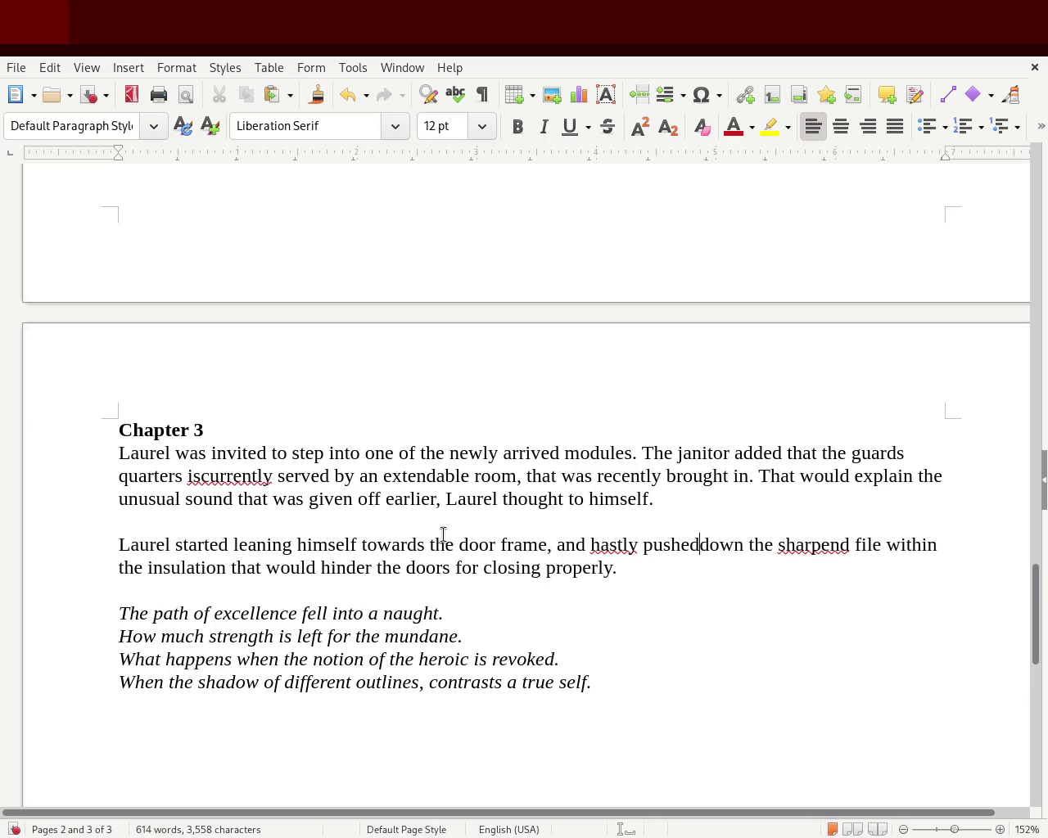
{"action": "key", "text": "Delete"}
{"action": "key", "text": "Delete"}
{"action": "key", "text": "Delete"}
{"action": "type", "text": "in"}
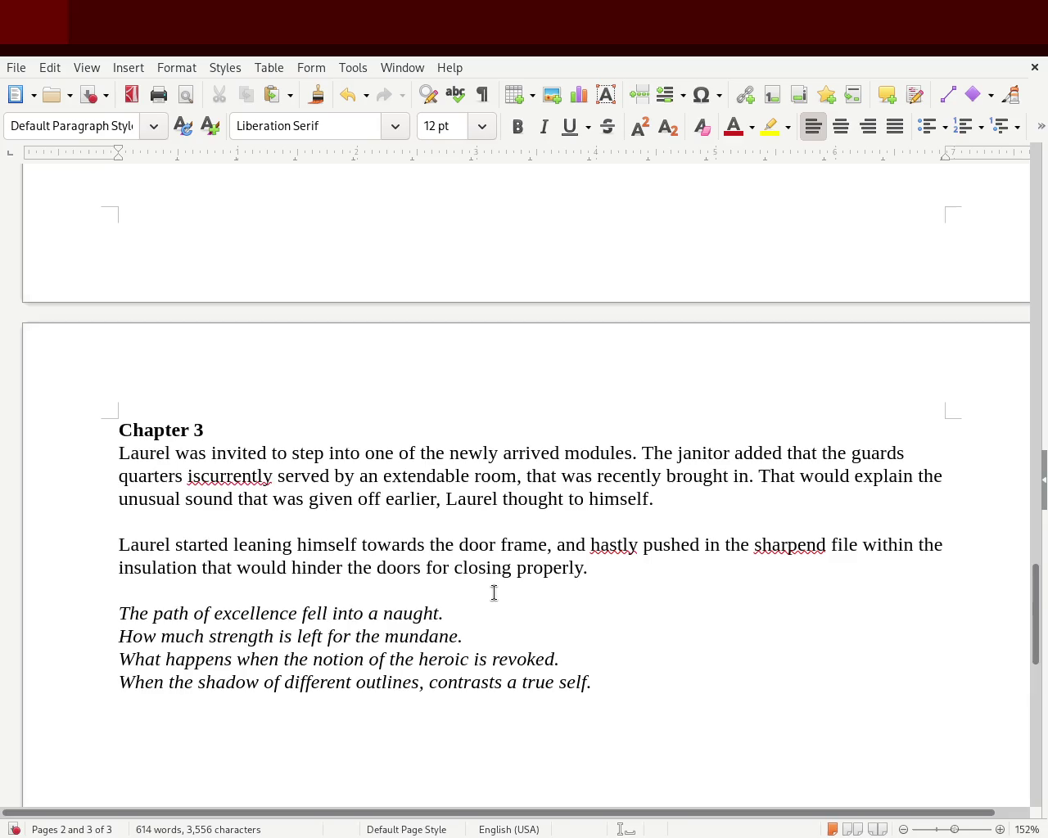
{"action": "double_click", "coordinate": [766, 545]}
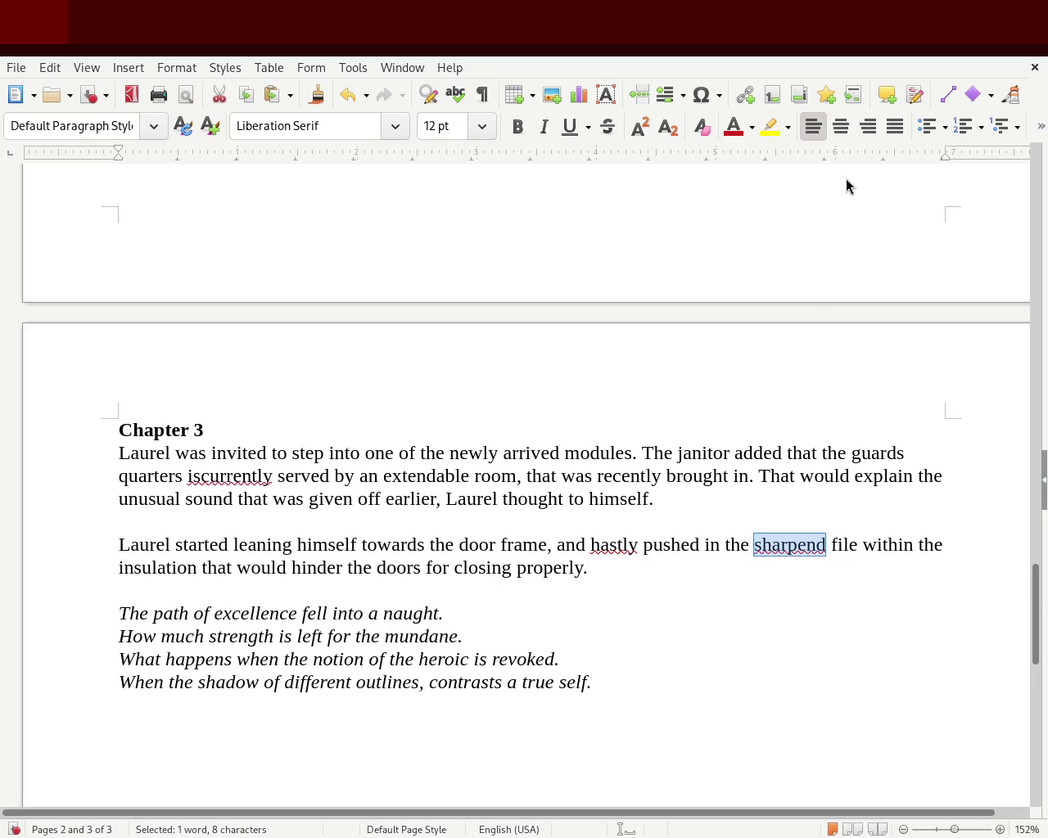
{"action": "type", "text": "sharped"}
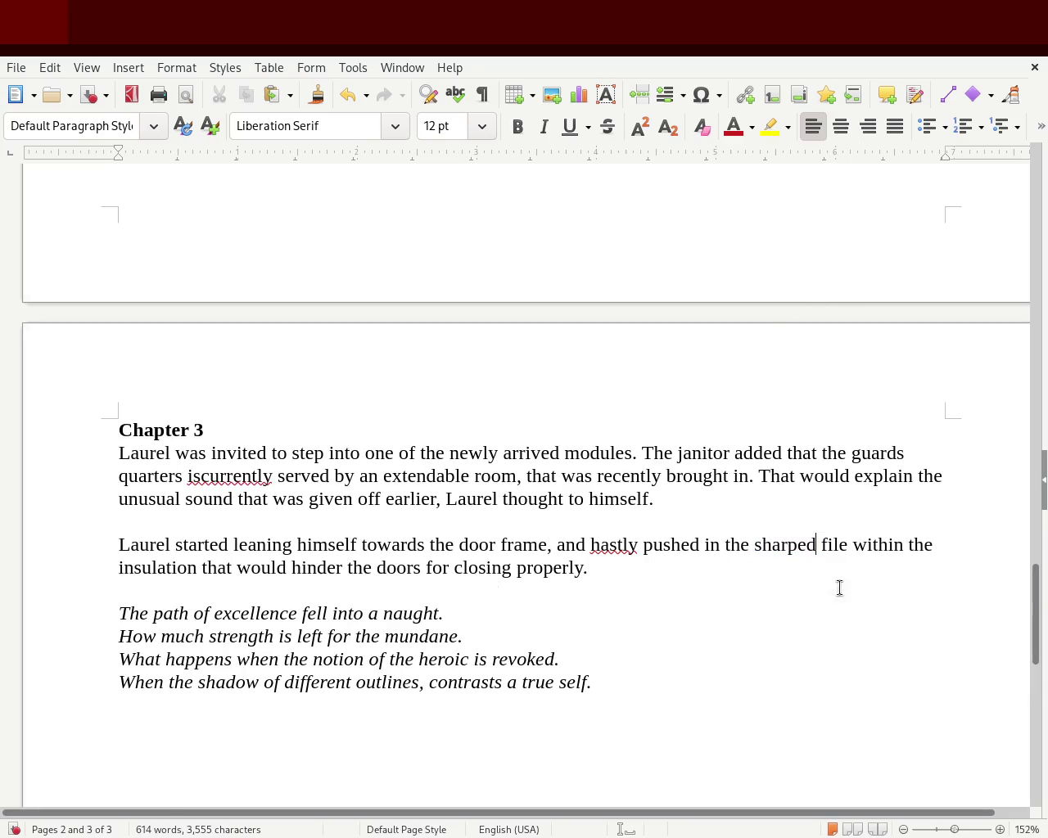
{"action": "left_click", "coordinate": [864, 545]}
{"action": "double_click", "coordinate": [863, 546]}
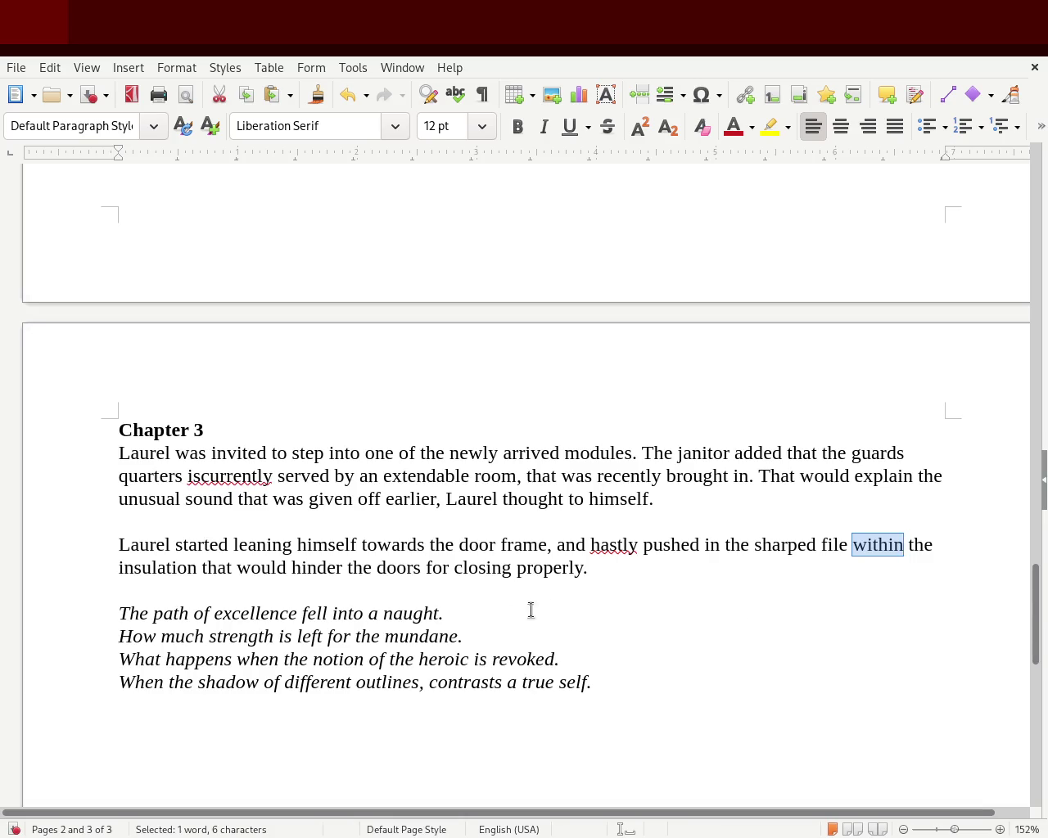
- Rewrite the clause after 'insulation' as ', to cause the doors from properly closing'
{"action": "left_click", "coordinate": [193, 567]}
{"action": "mouse_move", "coordinate": [192, 568]}
{"action": "left_mouse_down"}
{"action": "mouse_move", "coordinate": [313, 567]}
{"action": "mouse_move", "coordinate": [208, 570]}
{"action": "left_mouse_up"}
{"action": "left_click", "coordinate": [194, 568]}
{"action": "type", "text": ", to causethat"}
{"action": "key", "text": "ctrl+Delete"}
{"action": "key", "text": "ctrl+Delete"}
{"action": "key", "text": "ctrl+Delete"}
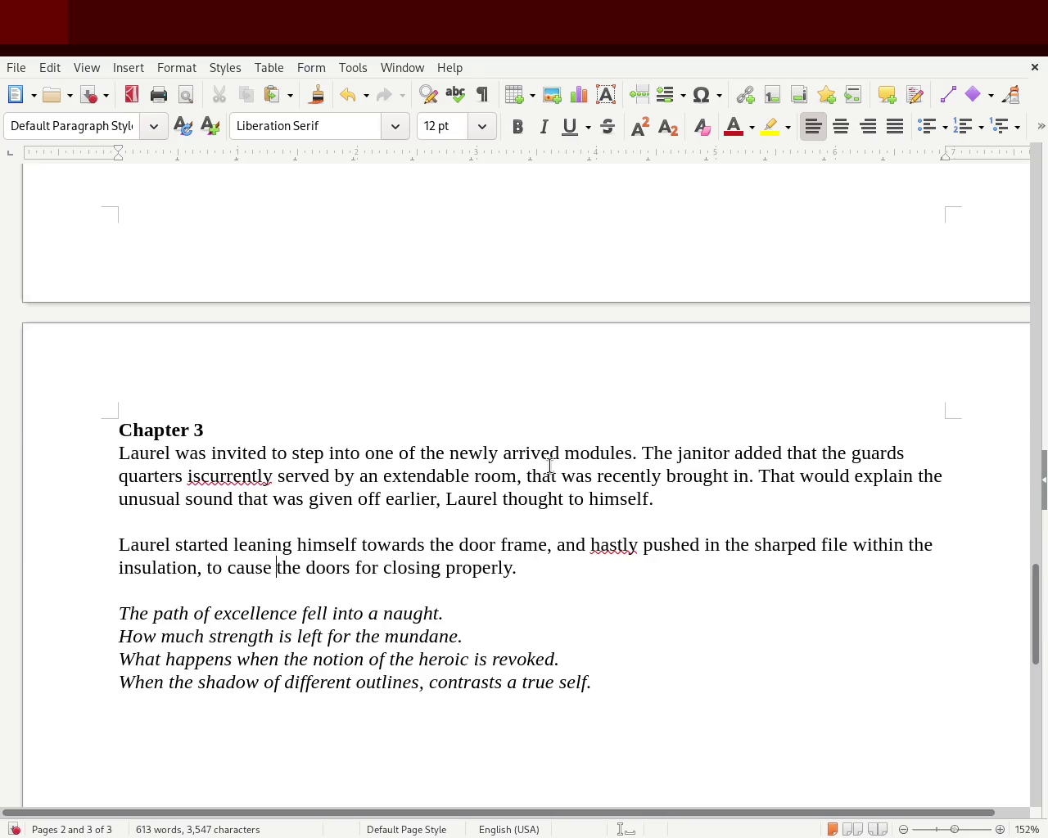
{"action": "double_click", "coordinate": [370, 569]}
{"action": "type", "text": "f"}
{"action": "key", "text": "BackSpace"}
{"action": "key", "text": "BackSpace"}
{"action": "key", "text": "Delete"}
{"action": "key", "text": "Delete"}
{"action": "key", "text": "Delete"}
{"action": "key", "text": "Delete"}
{"action": "key", "text": "Delete"}
{"action": "key", "text": "Delete"}
{"action": "key", "text": "Delete"}
{"action": "key", "text": "Right"}
{"action": "type", "text": "from properly"}
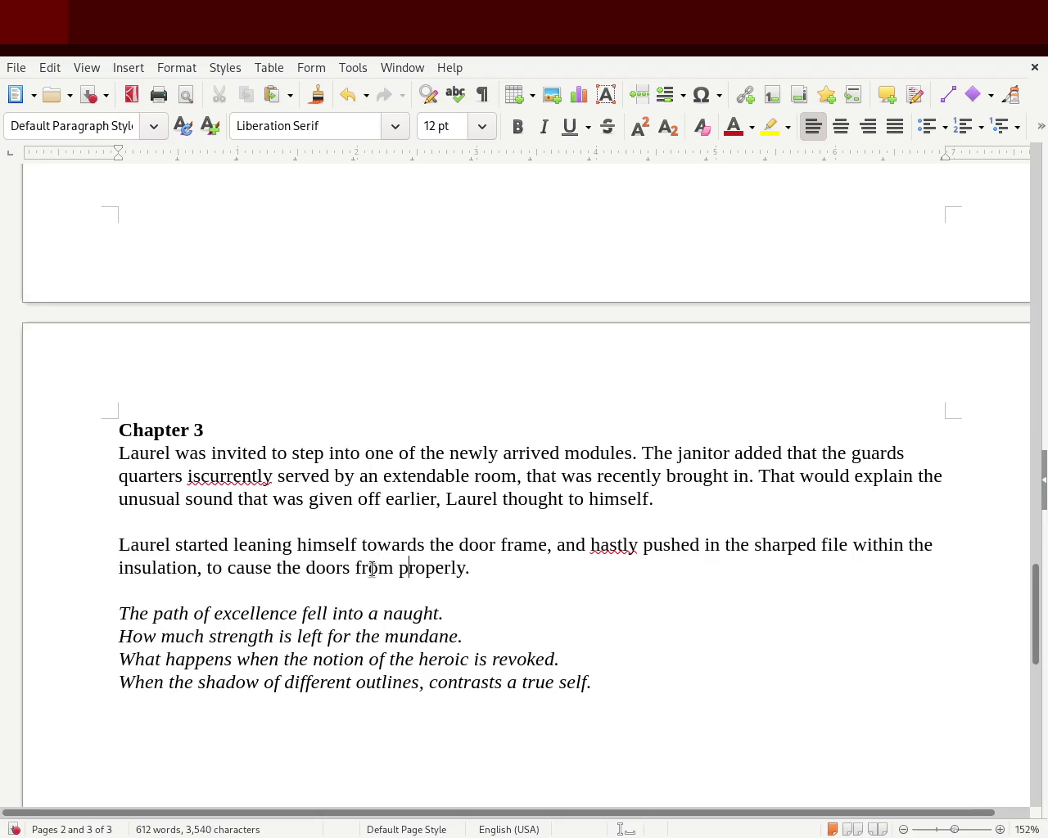
{"action": "type", "text": " closing"}
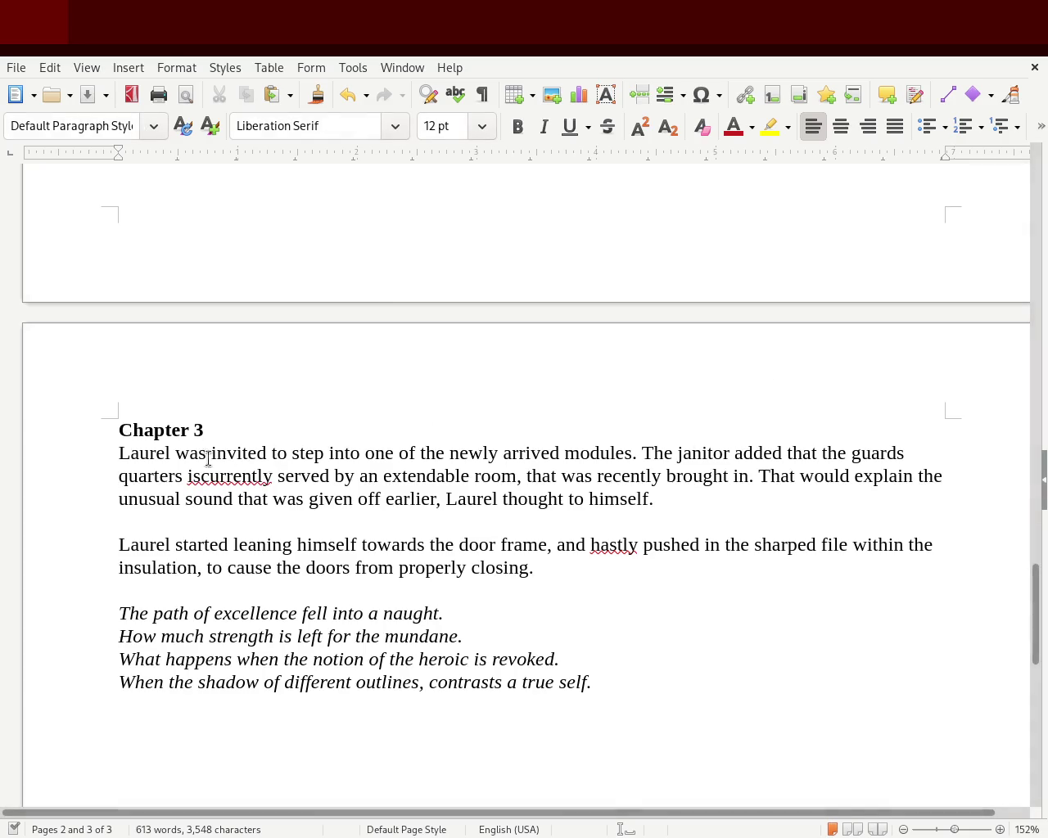
- Place the cursor between 'is' and 'currently' in the first paragraph
{"action": "left_click", "coordinate": [189, 476]}
- Insert 'now' before 'currently', add a comma after 'room', and change 'that' to 'the one that'
{"action": "type", "text": "now"}
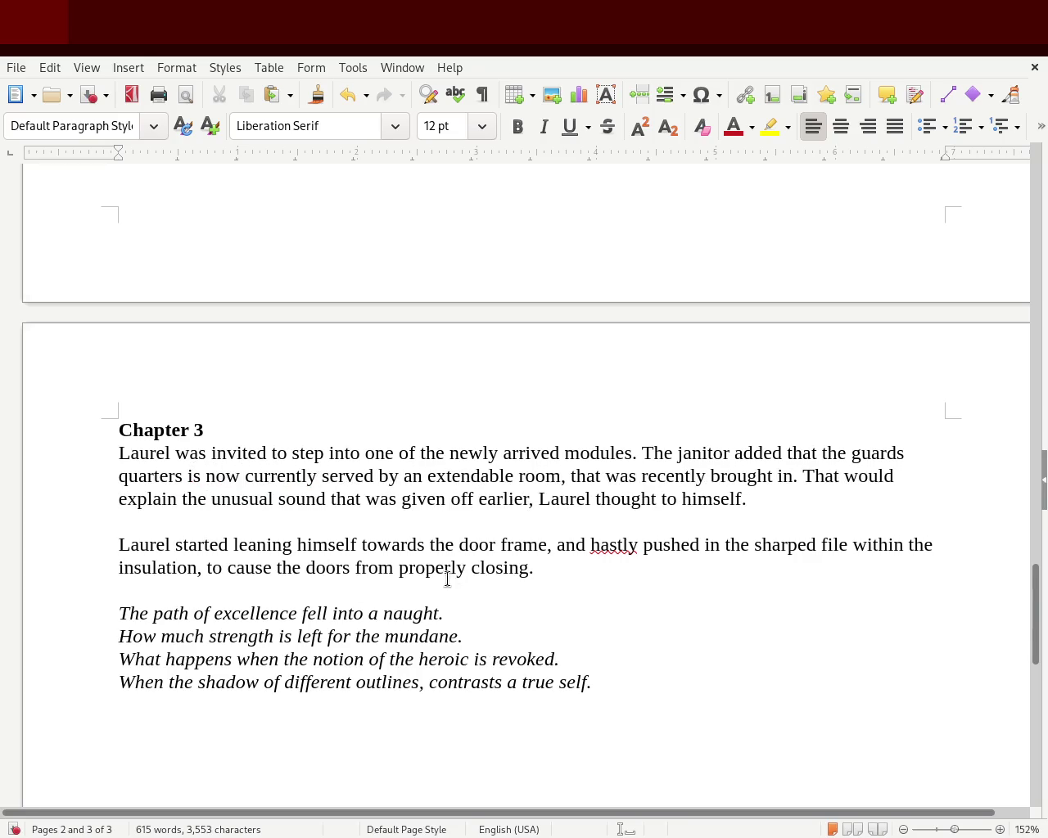
{"action": "left_click", "coordinate": [564, 478]}
{"action": "type", "text": ","}
{"action": "type", "text": "ins"}
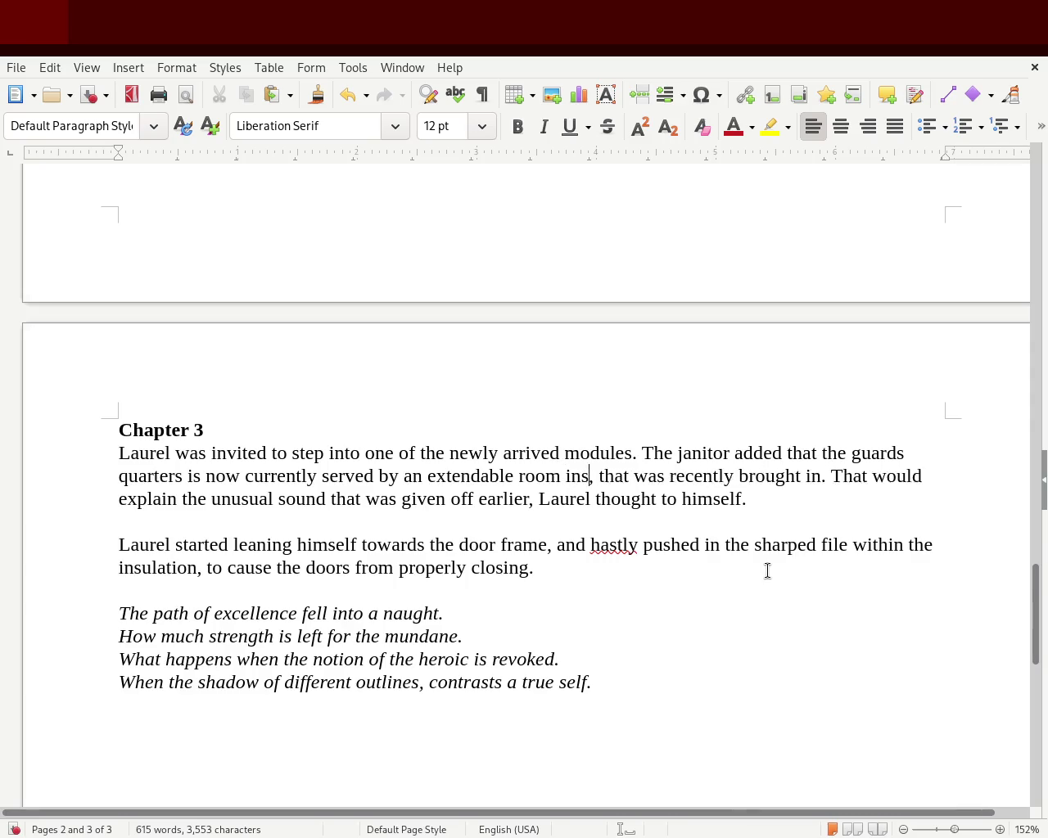
{"action": "type", "text": "tead."}
{"action": "key", "text": "BackSpace"}
{"action": "key", "text": "BackSpace"}
{"action": "key", "text": "BackSpace"}
{"action": "key", "text": "BackSpace"}
{"action": "key", "text": "BackSpace"}
{"action": "key", "text": "BackSpace"}
{"action": "key", "text": "BackSpace"}
{"action": "key", "text": "BackSpace"}
{"action": "key", "text": "Left"}
{"action": "key", "text": "Left"}
{"action": "key", "text": "Left"}
{"action": "key", "text": "Left"}
{"action": "key", "text": "Left"}
{"action": "key", "text": "Left"}
{"action": "key", "text": "Left"}
{"action": "key", "text": "Right"}
{"action": "key", "text": "Right"}
{"action": "key", "text": "Right"}
{"action": "key", "text": "Right"}
{"action": "key", "text": "Right"}
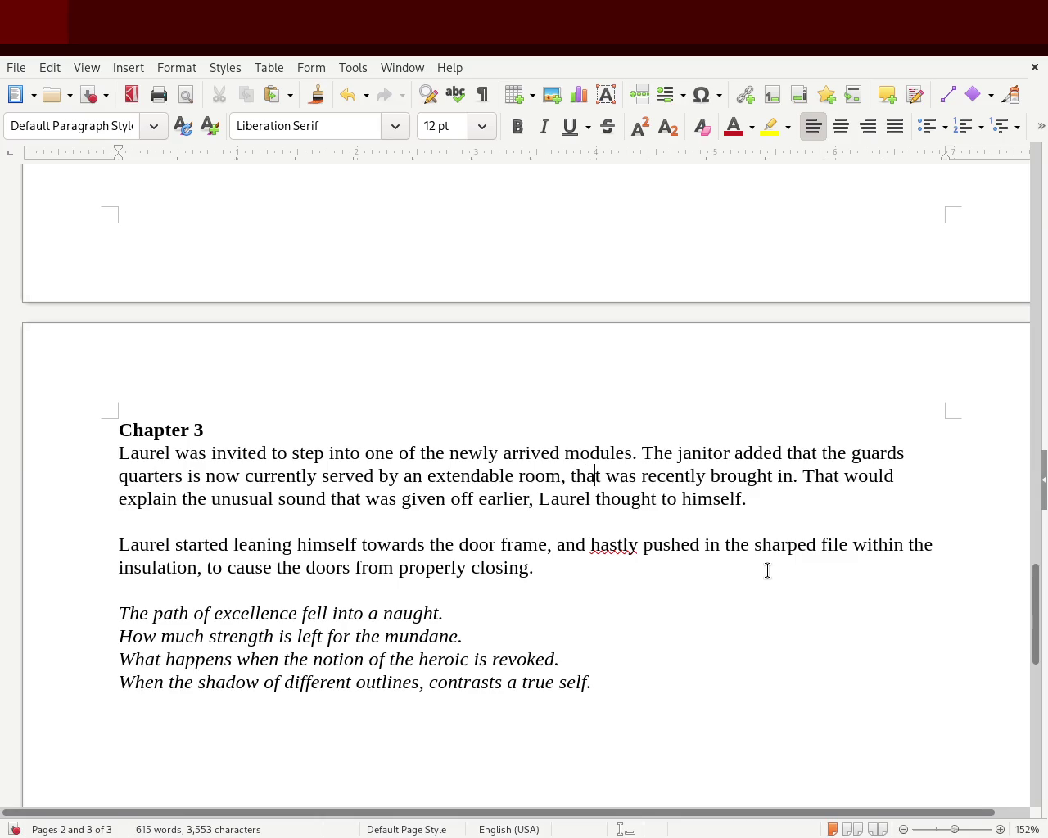
{"action": "key", "text": "BackSpace"}
{"action": "key", "text": "BackSpace"}
{"action": "type", "text": "e one that"}
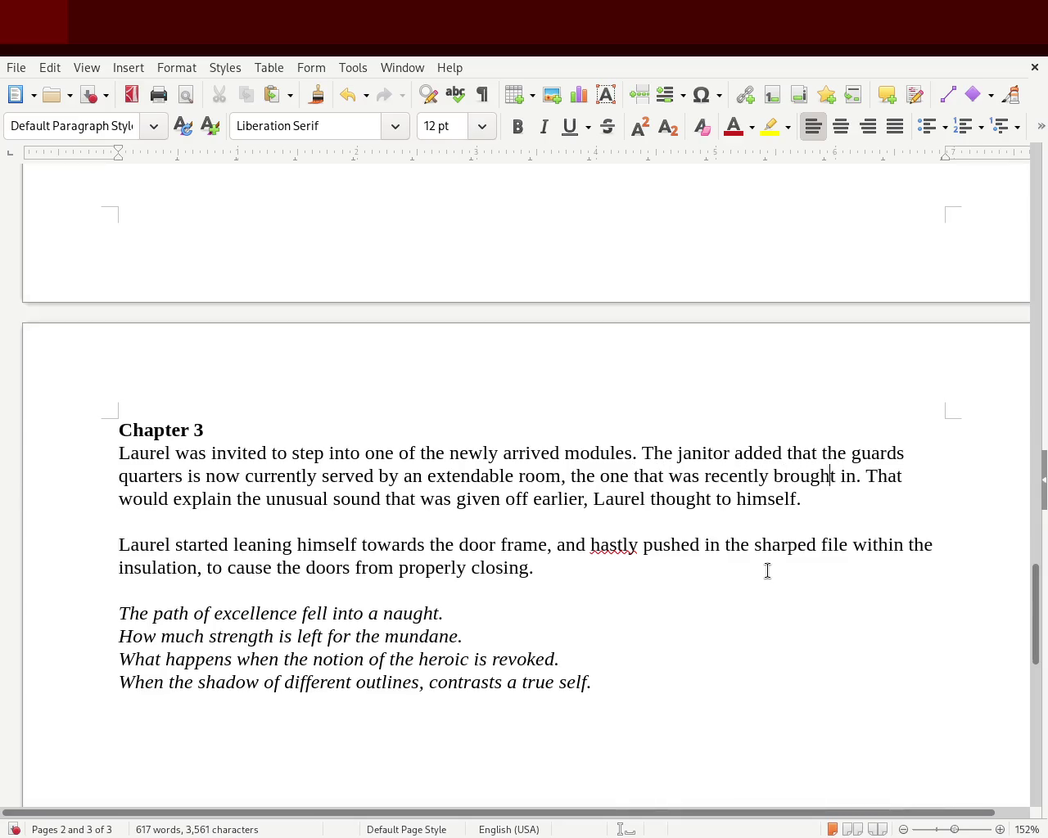
{"action": "key", "text": "Right"}
{"action": "key", "text": "Right"}
{"action": "key", "text": "Right"}
{"action": "key", "text": "Right"}
{"action": "key", "text": "Right"}
{"action": "key", "text": "Right"}
{"action": "key", "text": "Right"}
{"action": "key", "text": "Right"}
{"action": "key", "text": "Right"}
{"action": "key", "text": "Right"}
{"action": "key", "text": "Right"}
{"action": "key", "text": "Right"}
{"action": "key", "text": "Right"}
{"action": "key", "text": "Right"}
{"action": "key", "text": "Right"}
{"action": "key", "text": "Right"}
{"action": "key", "text": "Right"}
{"action": "key", "text": "Right"}
{"action": "key", "text": "Right"}
{"action": "key", "text": "Right"}
{"action": "key", "text": "Right"}
{"action": "key", "text": "Right"}
{"action": "key", "text": "Right"}
{"action": "key", "text": "Right"}
{"action": "key", "text": "Right"}
{"action": "key", "text": "Right"}
- Delete 'hastly', change to 'its insulation, to hinder', and reorder to 'closing properly'
{"action": "double_click", "coordinate": [619, 548]}
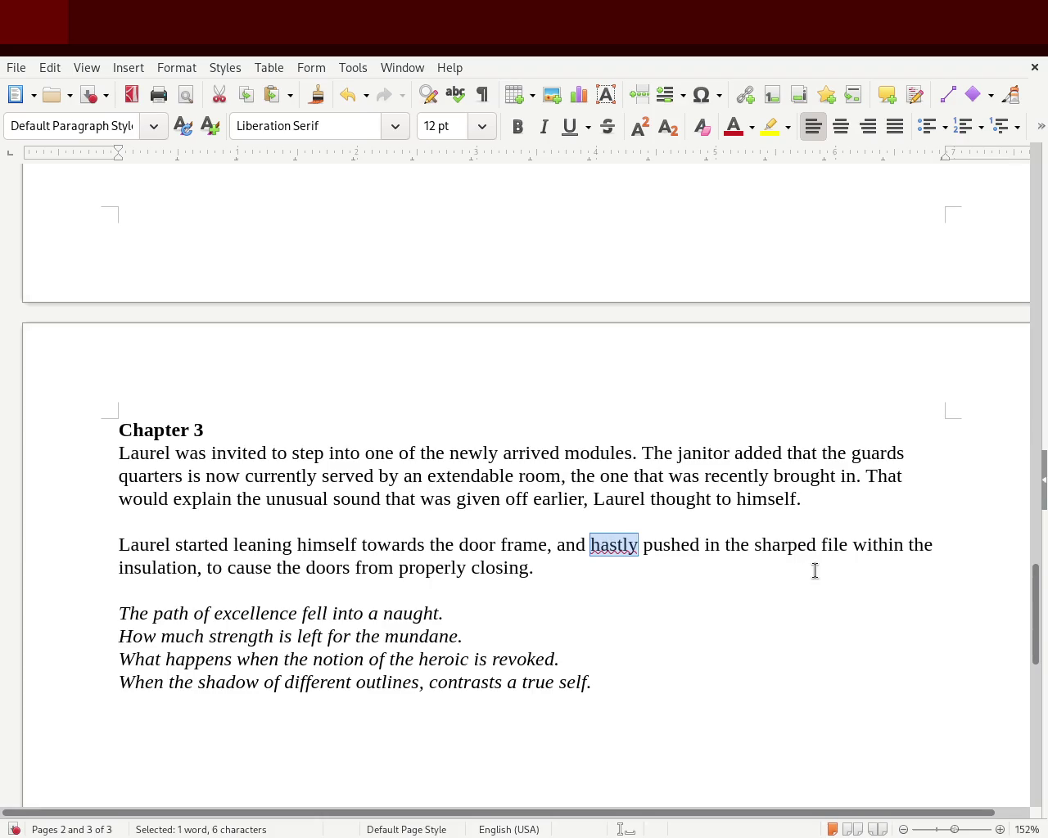
{"action": "key", "text": "Delete"}
{"action": "key", "text": "Delete"}
{"action": "key", "text": "Right"}
{"action": "key", "text": "Right"}
{"action": "key", "text": "Right"}
{"action": "key", "text": "Left"}
{"action": "key", "text": "Left"}
{"action": "key", "text": "Left"}
{"action": "key", "text": "Left"}
{"action": "key", "text": "Left"}
{"action": "key", "text": "Left"}
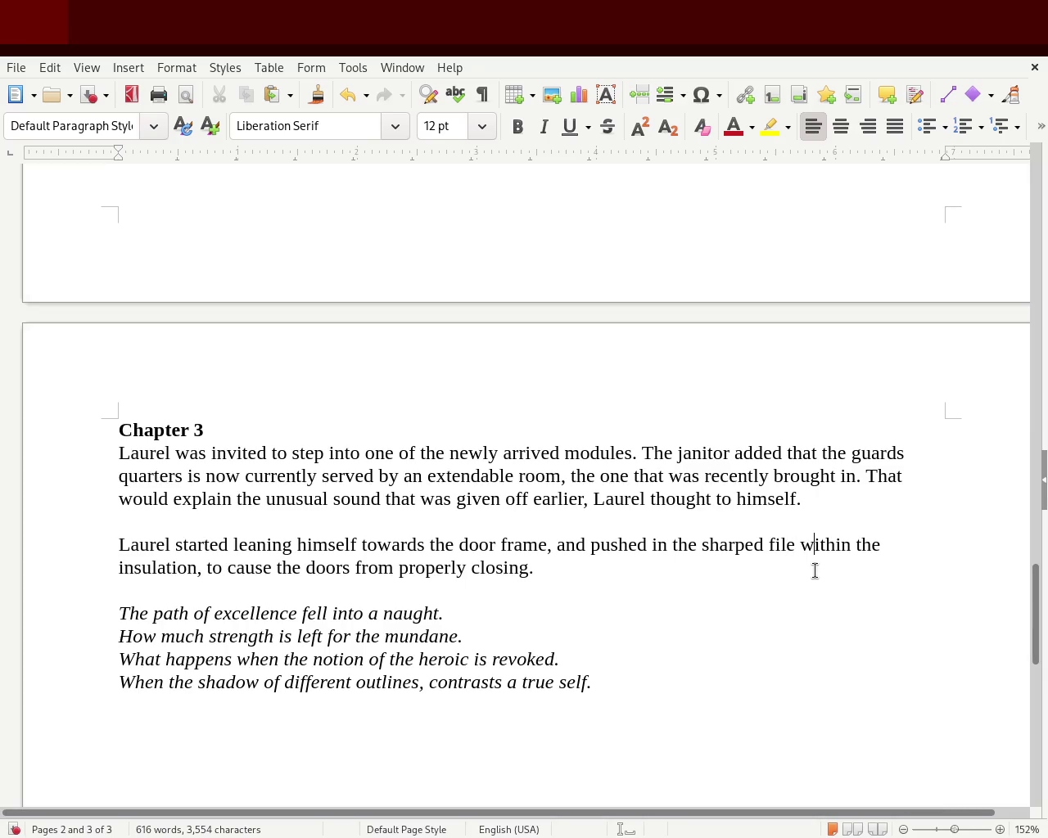
{"action": "key", "text": "BackSpace"}
{"action": "key", "text": "BackSpace"}
{"action": "key", "text": "Delete"}
{"action": "key", "text": "Delete"}
{"action": "type", "text": "its"}
{"action": "key", "text": "Right"}
{"action": "key", "text": "Right"}
{"action": "key", "text": "Right"}
{"action": "type", "text": "hinder"}
{"action": "key", "text": "Delete"}
{"action": "key", "text": "Delete"}
{"action": "key", "text": "Delete"}
{"action": "key", "text": "Delete"}
{"action": "key", "text": "Delete"}
{"action": "key", "text": "Delete"}
{"action": "key", "text": "Right"}
{"action": "key", "text": "Right"}
{"action": "key", "text": "Right"}
{"action": "key", "text": "Right"}
{"action": "key", "text": "Delete"}
{"action": "key", "text": "Delete"}
{"action": "key", "text": "Delete"}
{"action": "key", "text": "Delete"}
{"action": "key", "text": "Delete"}
{"action": "key", "text": "Delete"}
{"action": "key", "text": "Delete"}
{"action": "key", "text": "Right"}
{"action": "key", "text": "Right"}
{"action": "key", "text": "Right"}
{"action": "key", "text": "Right"}
{"action": "key", "text": "Right"}
{"action": "type", "text": "properly"}
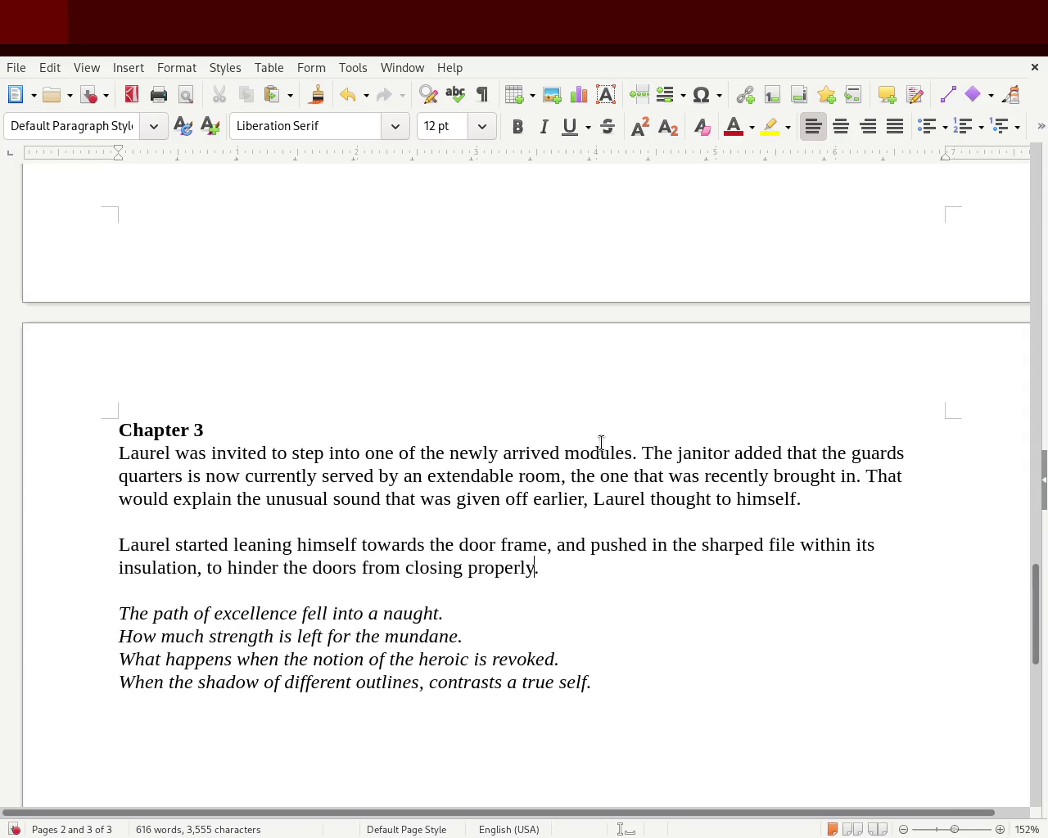
- Change 'started leaning' to 'began to lean', correct 'sharped' to 'sharpened', and save
{"action": "double_click", "coordinate": [207, 541]}
{"action": "type", "text": "began"}
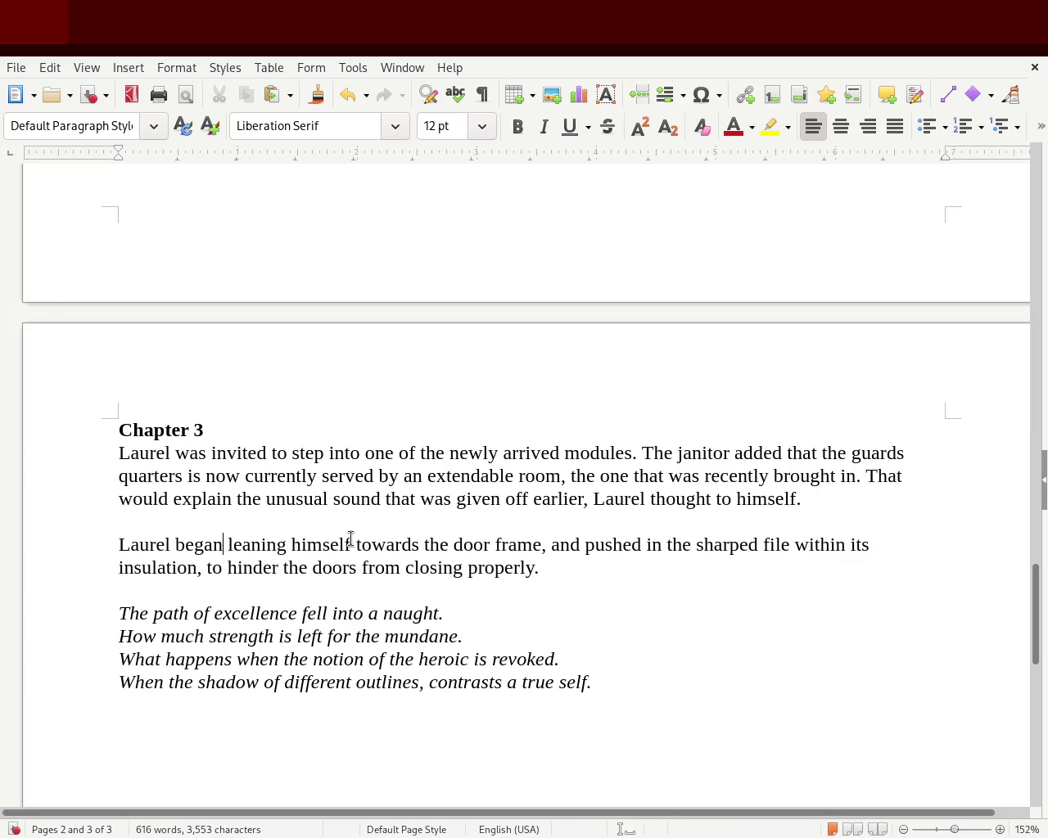
{"action": "type", "text": " to"}
{"action": "key", "text": "Right"}
{"action": "key", "text": "Right"}
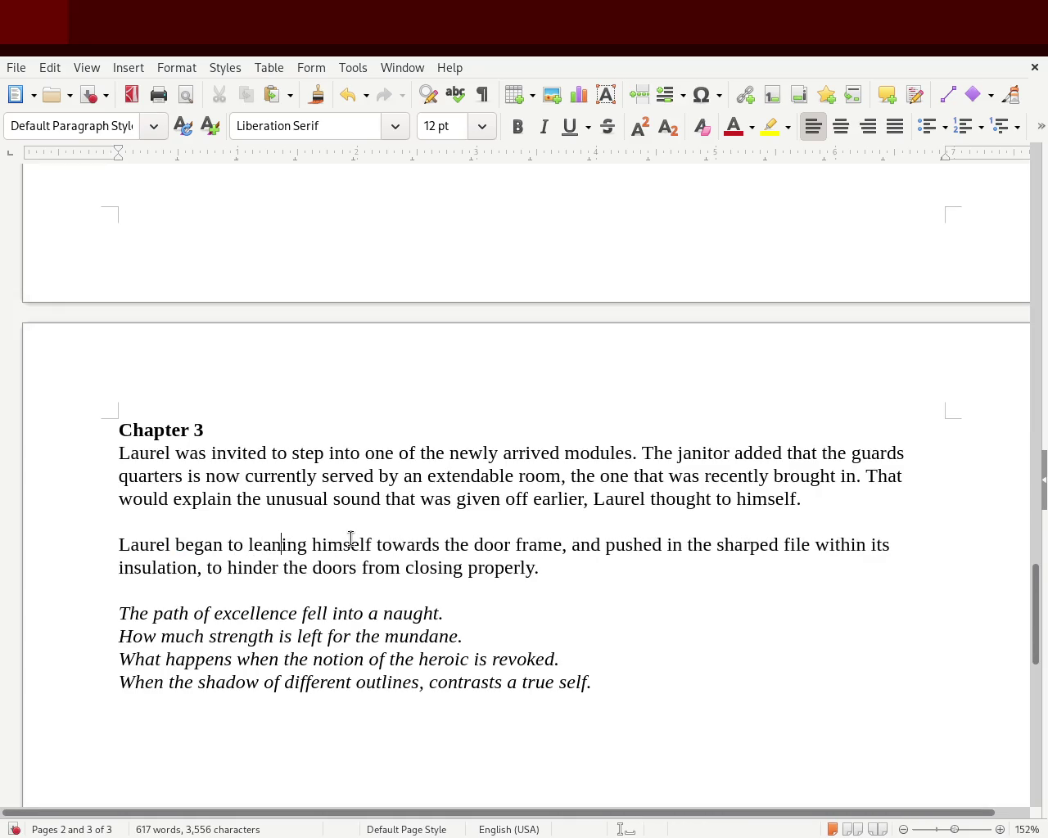
{"action": "key", "text": "Delete"}
{"action": "key", "text": "Delete"}
{"action": "key", "text": "Delete"}
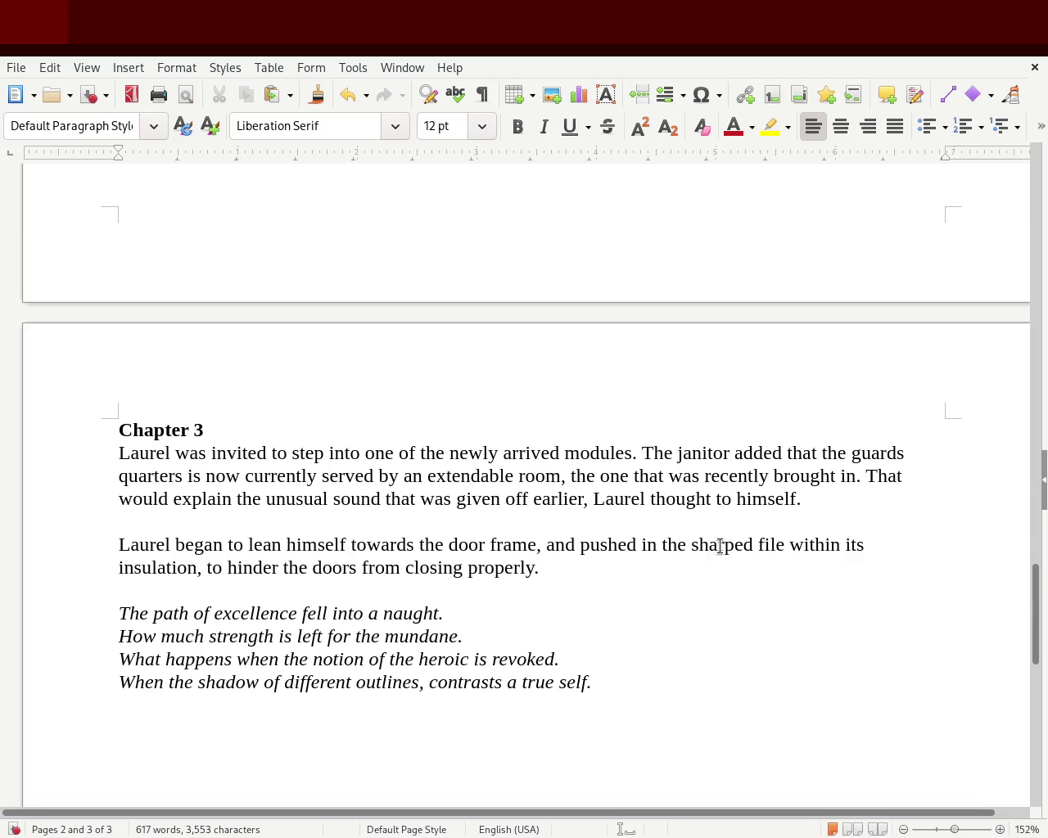
{"action": "double_click", "coordinate": [748, 544]}
{"action": "type", "text": "shapre"}
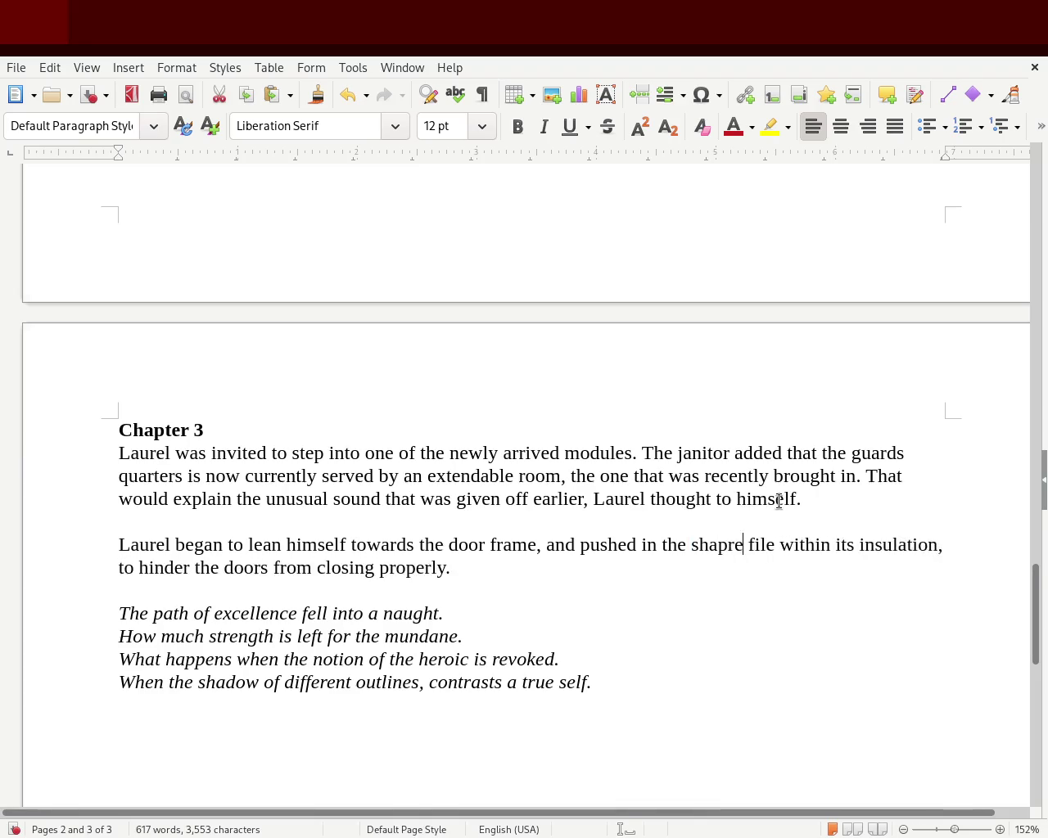
{"action": "type", "text": "ned"}
{"action": "key", "text": "BackSpace"}
{"action": "key", "text": "BackSpace"}
{"action": "key", "text": "BackSpace"}
{"action": "key", "text": "BackSpace"}
{"action": "key", "text": "BackSpace"}
{"action": "key", "text": "BackSpace"}
{"action": "type", "text": "rpened"}
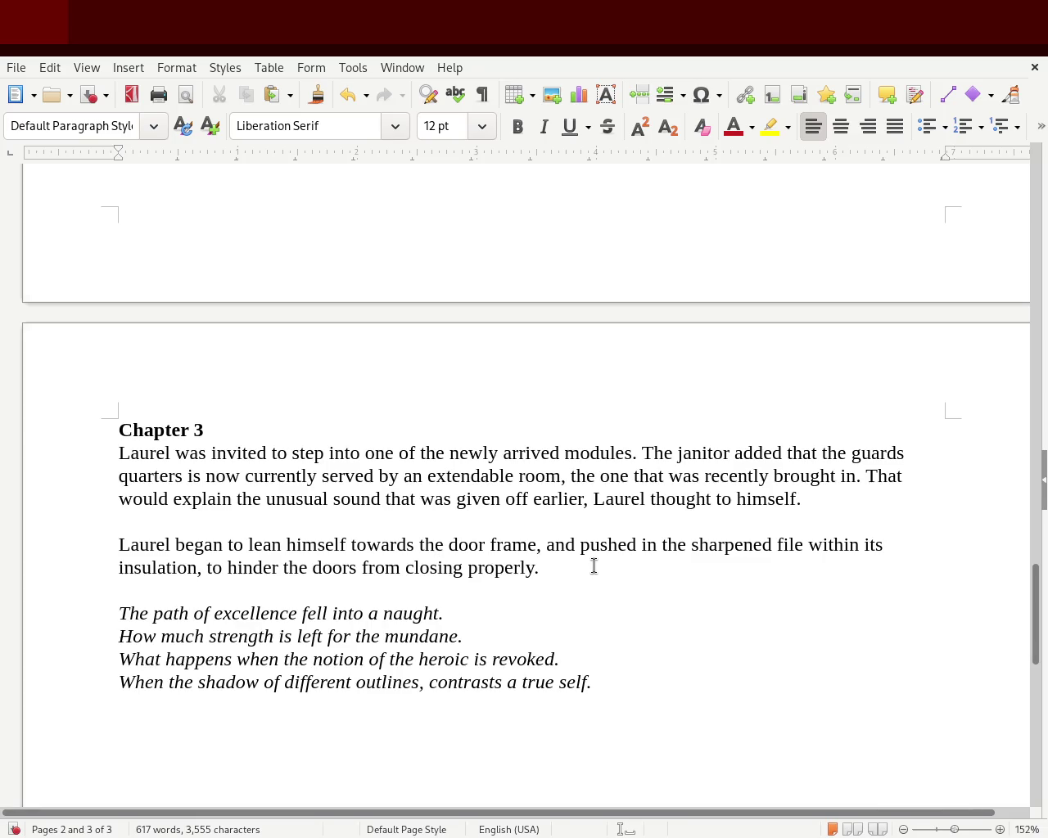
{"action": "key", "text": "ctrl+s"}
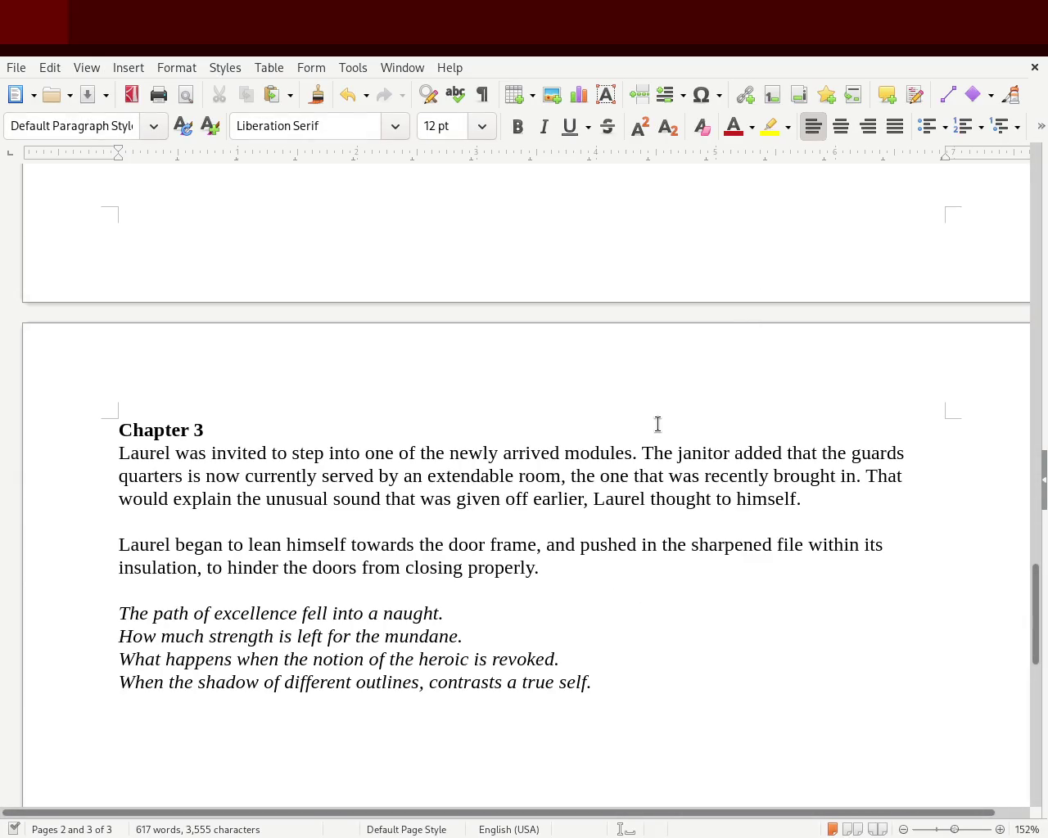
- Cut the italic verse and paste it directly under the Chapter 3 heading
{"action": "mouse_move", "coordinate": [612, 691]}
{"action": "left_mouse_down"}
{"action": "mouse_move", "coordinate": [138, 639]}
{"action": "mouse_move", "coordinate": [66, 620]}
{"action": "left_mouse_up"}
{"action": "key", "text": "ctrl+c"}
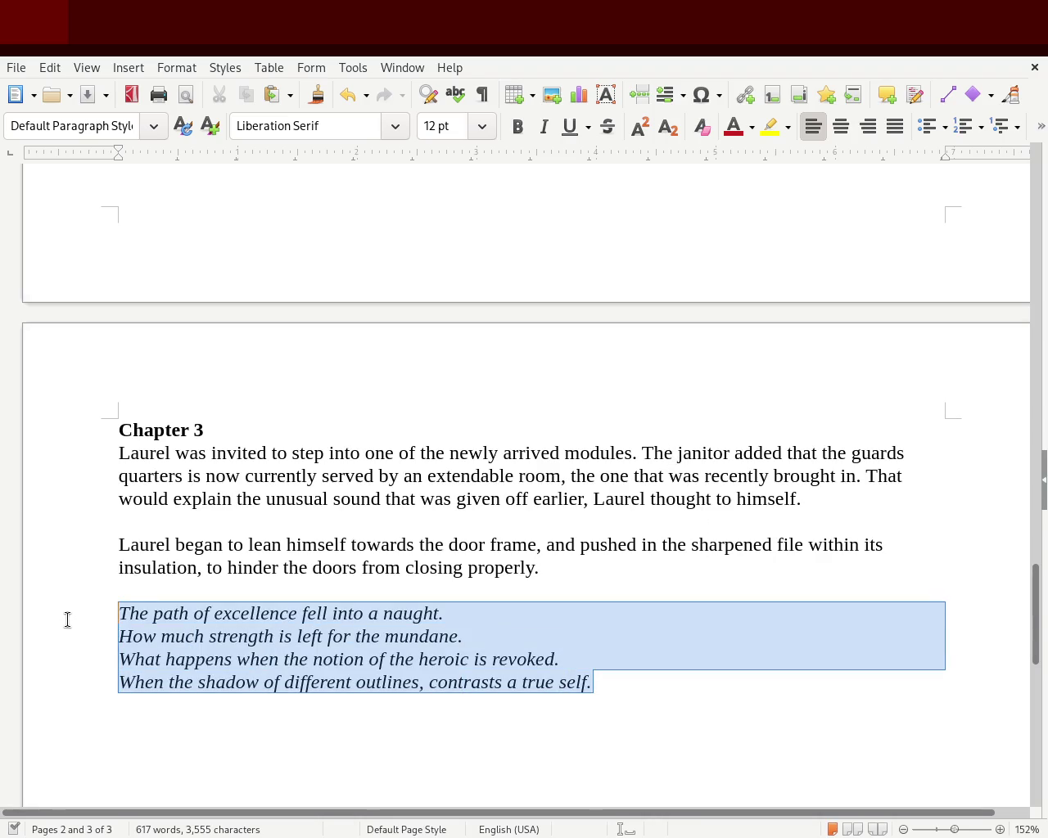
{"action": "key", "text": "Delete"}
{"action": "left_click", "coordinate": [272, 427]}
{"action": "key", "text": "Return"}
{"action": "key", "text": "ctrl+v"}
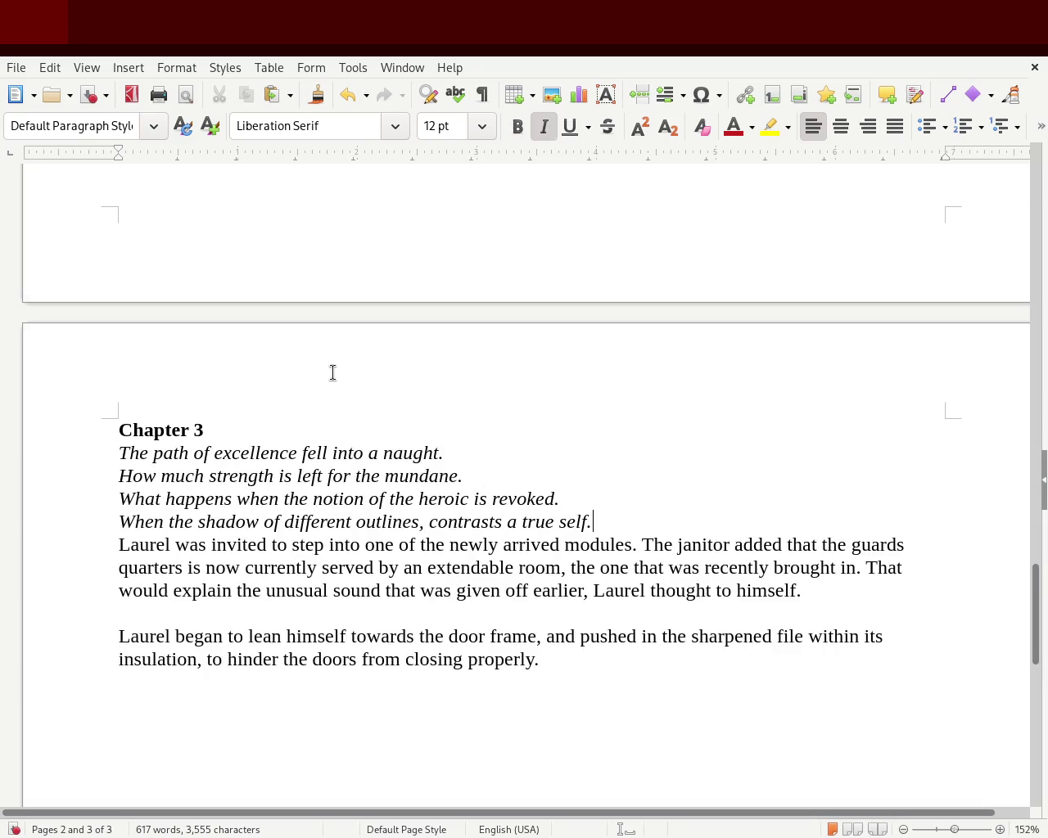
{"action": "key", "text": "Return"}
{"action": "key", "text": "Up"}
{"action": "key", "text": "Up"}
{"action": "key", "text": "Up"}
{"action": "key", "text": "Up"}
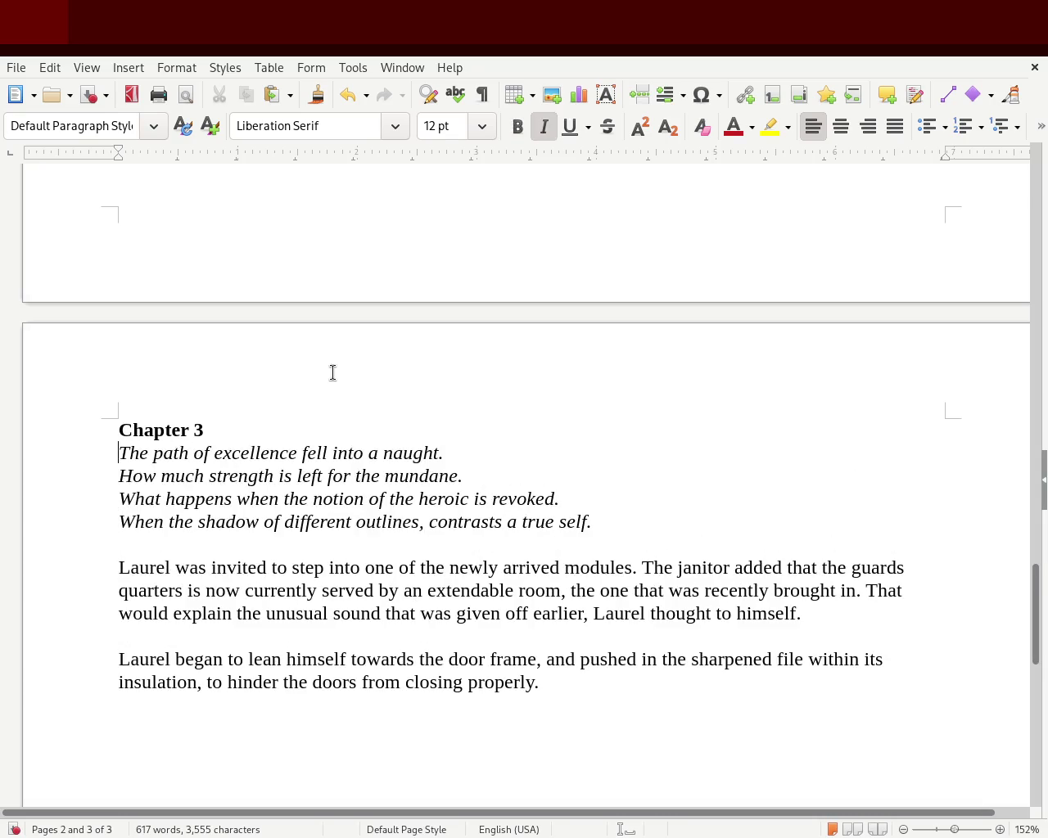
{"action": "key", "text": "Return"}
{"action": "key", "text": "BackSpace"}
- Move the verse back below the prose, remove the empty line above it, and save
{"action": "left_click_drag", "start_coordinate": [604, 520], "coordinate": [119, 453]}
{"action": "key", "text": "BackSpace"}
{"action": "left_click", "coordinate": [439, 705]}
{"action": "key", "text": "ctrl+v"}
{"action": "left_click", "coordinate": [222, 691]}
{"action": "key", "text": "BackSpace"}
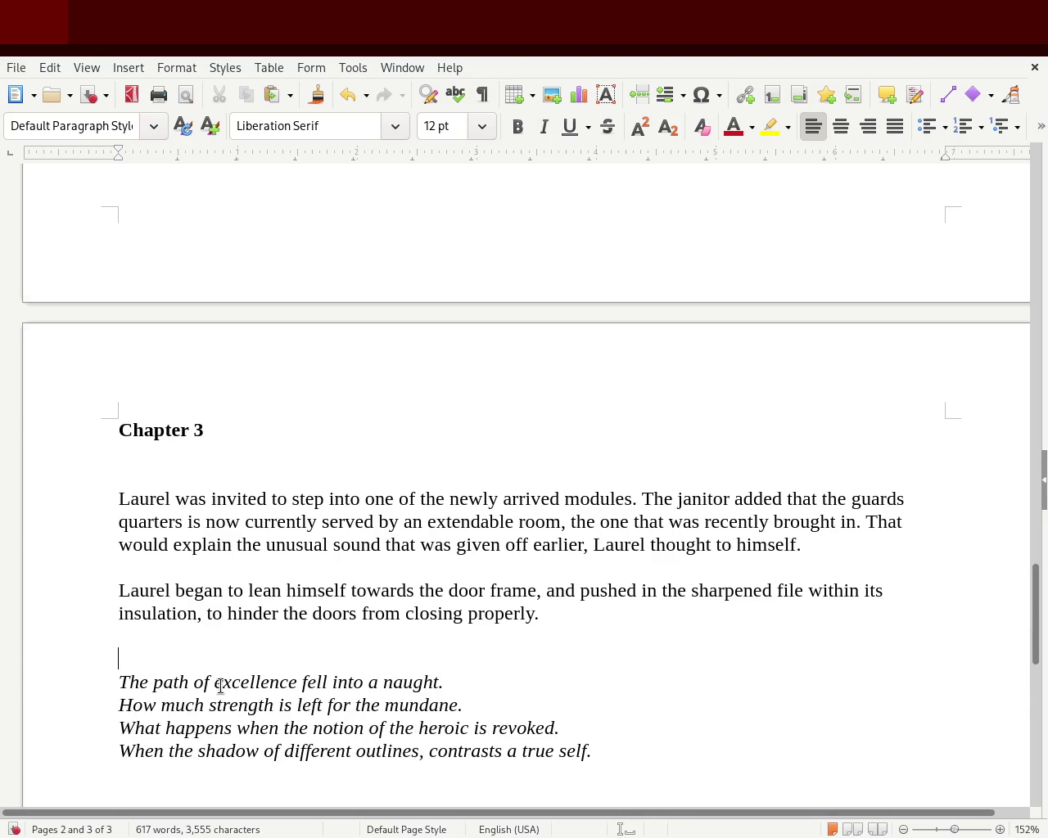
{"action": "key", "text": "ctrl+s"}
- Remove the extra empty line under the Chapter 3 heading
{"action": "left_click", "coordinate": [405, 462]}
{"action": "key", "text": "Delete"}
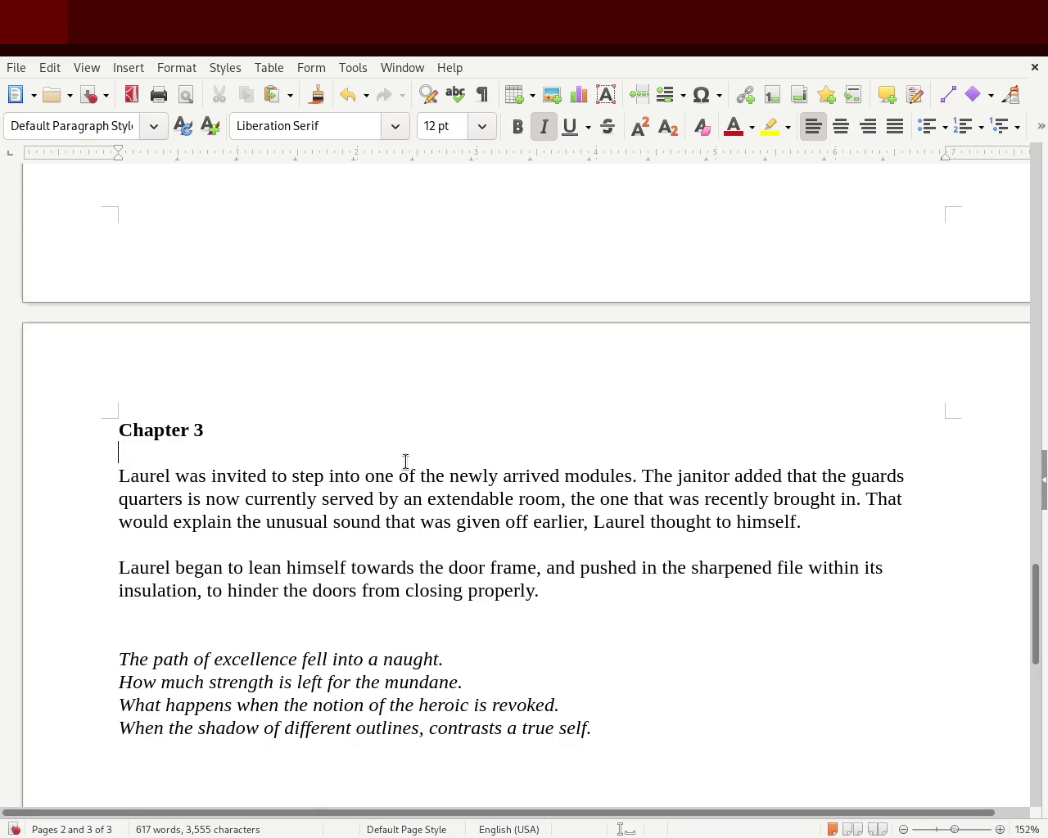
{"action": "double_click", "coordinate": [409, 499]}
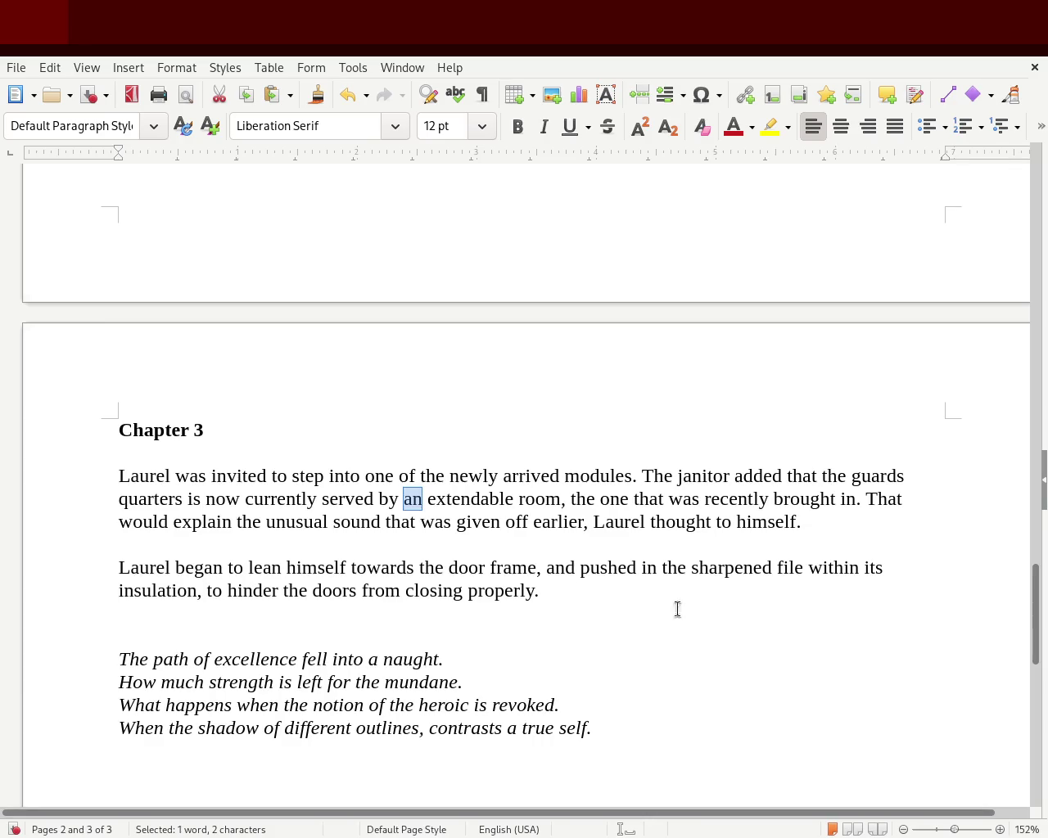
- Add an empty line below each of the Chapter 3, Chapter 2 and Chapter 1 headings
{"action": "left_click", "coordinate": [178, 465]}
{"action": "left_click", "coordinate": [140, 444]}
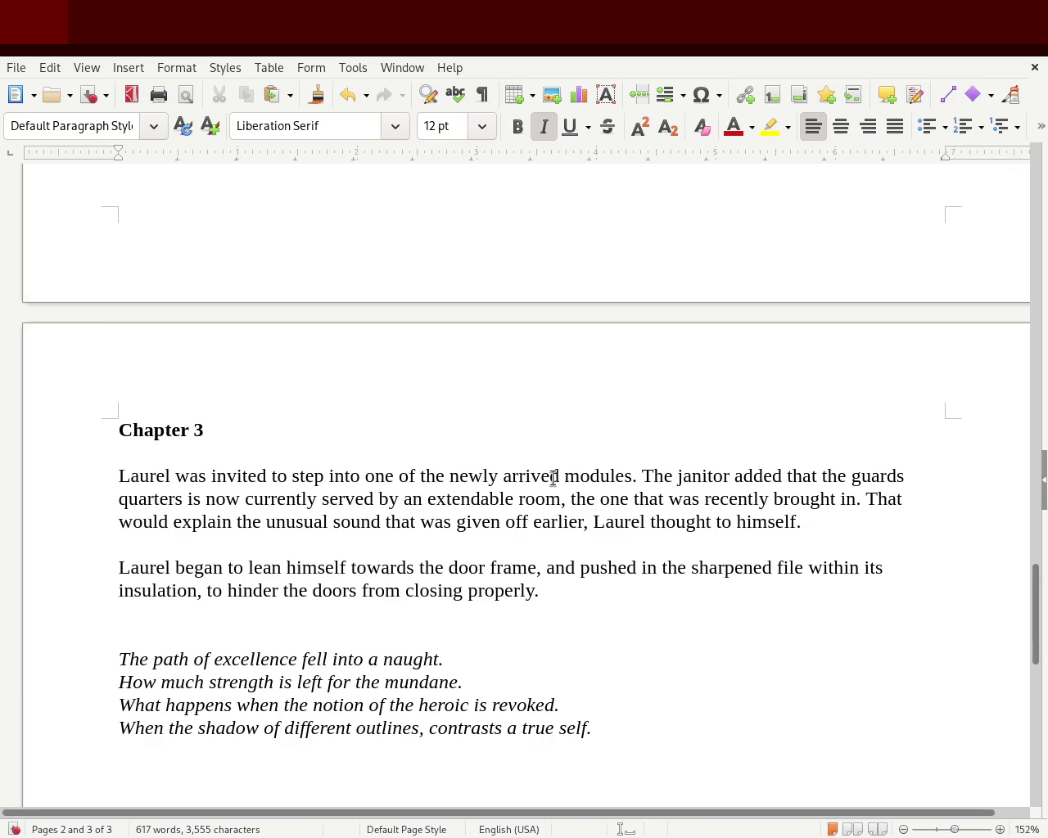
{"action": "key", "text": "BackSpace"}
{"action": "key", "text": "Return"}
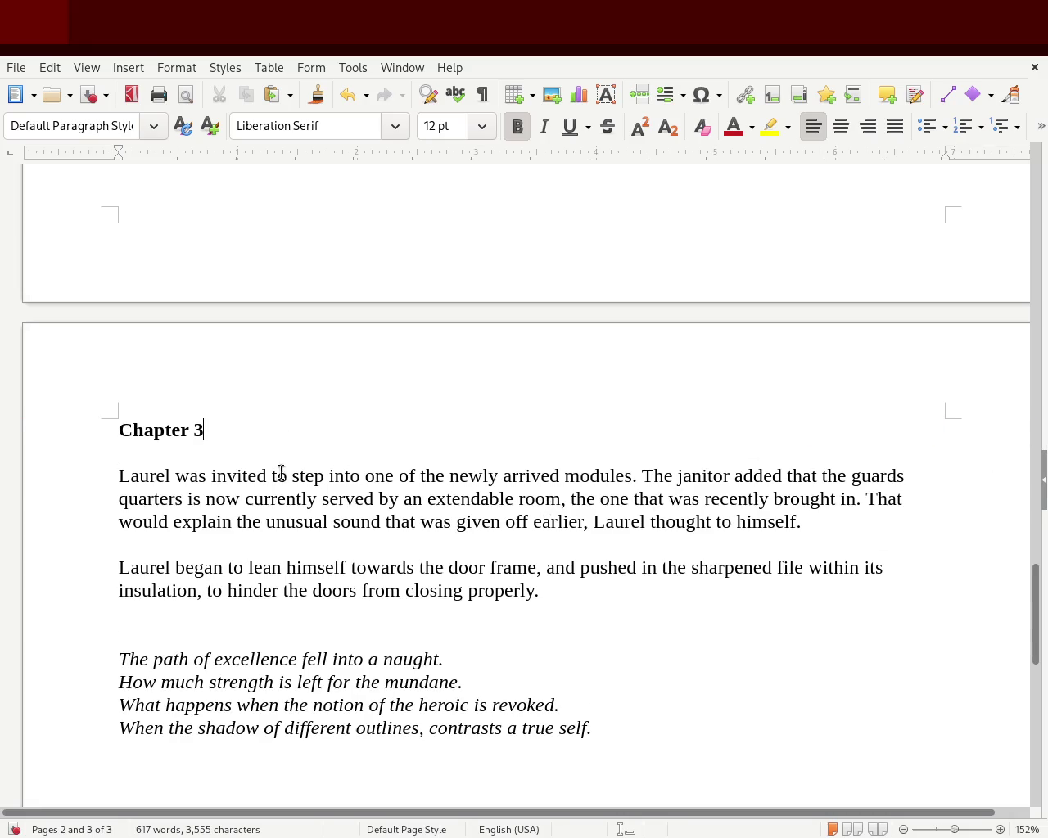
{"action": "left_click", "coordinate": [1045, 670]}
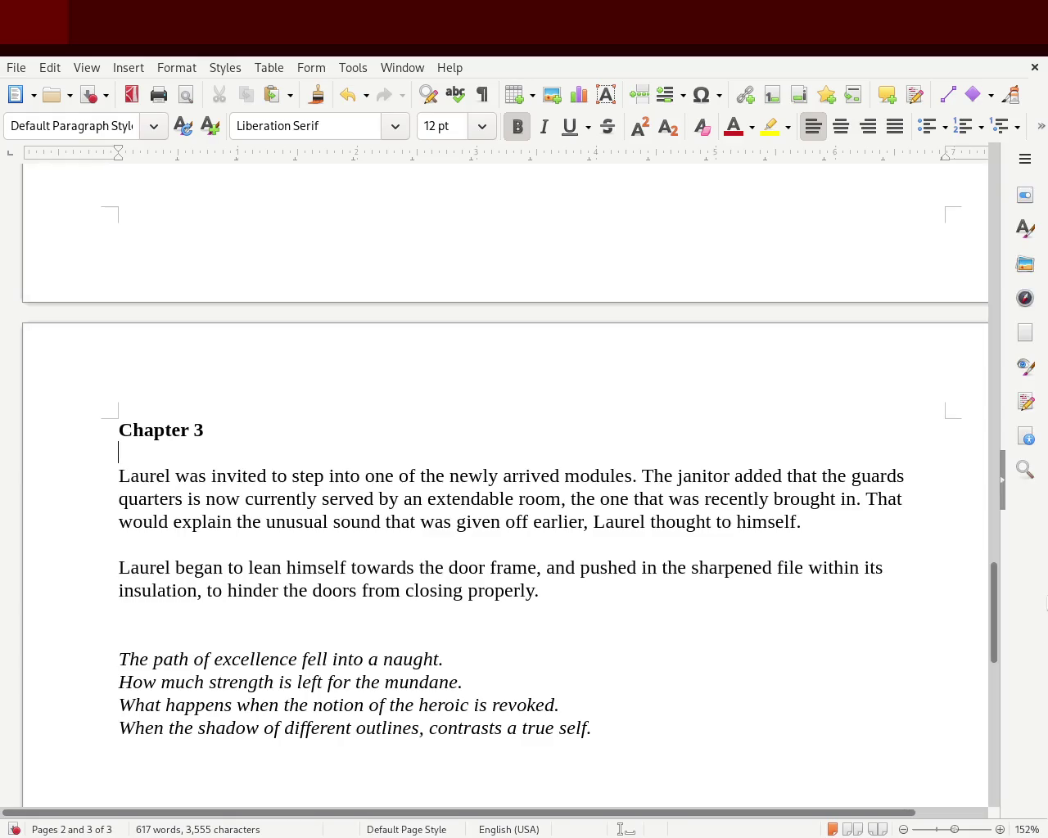
{"action": "left_click_drag", "start_coordinate": [992, 647], "coordinate": [996, 517]}
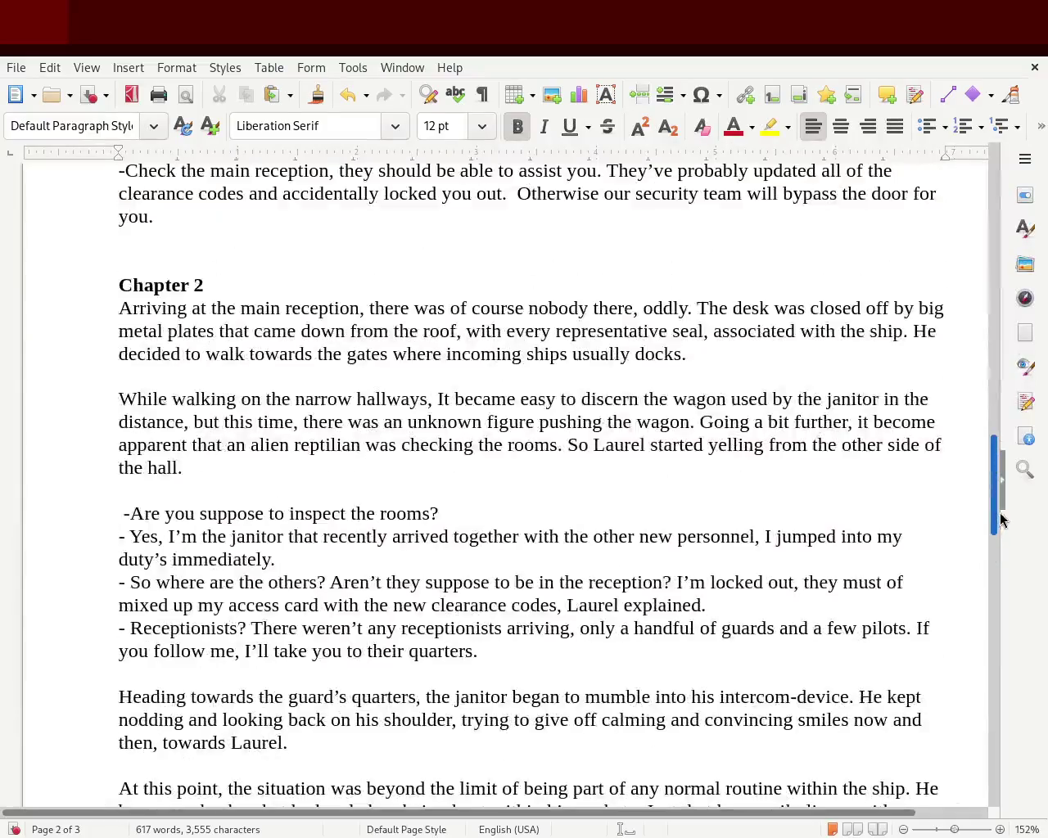
{"action": "left_click", "coordinate": [232, 382]}
{"action": "key", "text": "Return"}
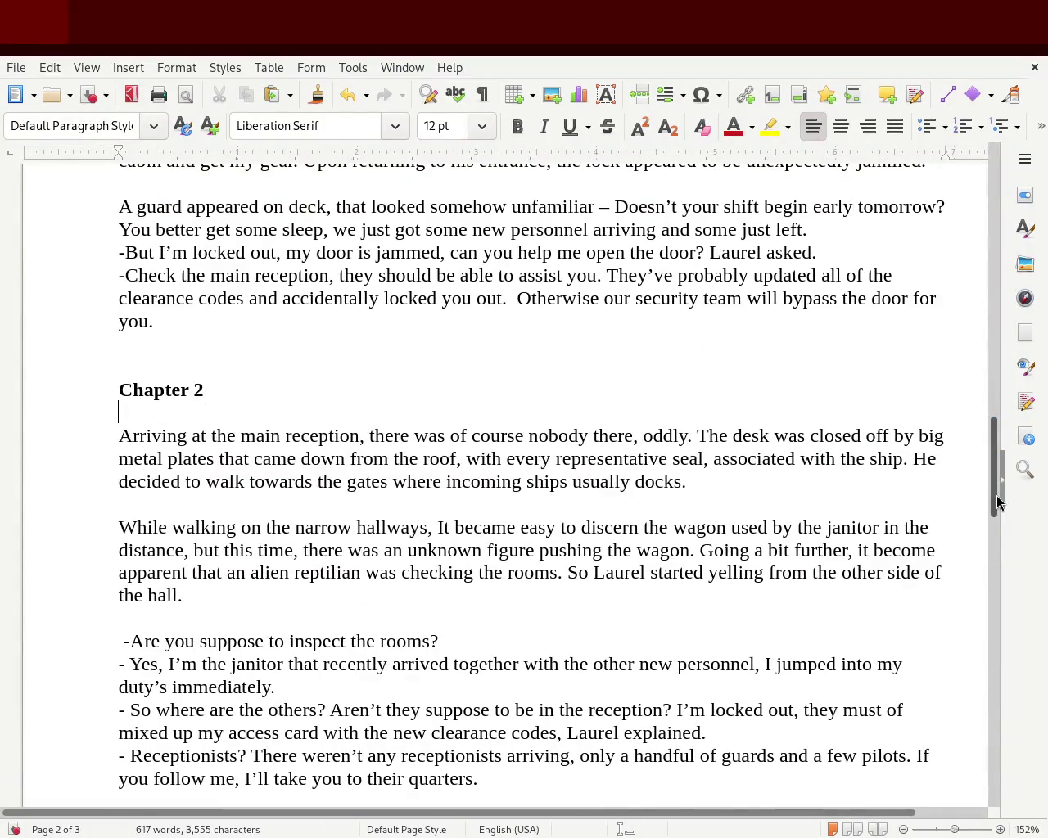
{"action": "left_click_drag", "start_coordinate": [998, 479], "coordinate": [293, 410]}
{"action": "left_click", "coordinate": [293, 409]}
{"action": "key", "text": "Return"}
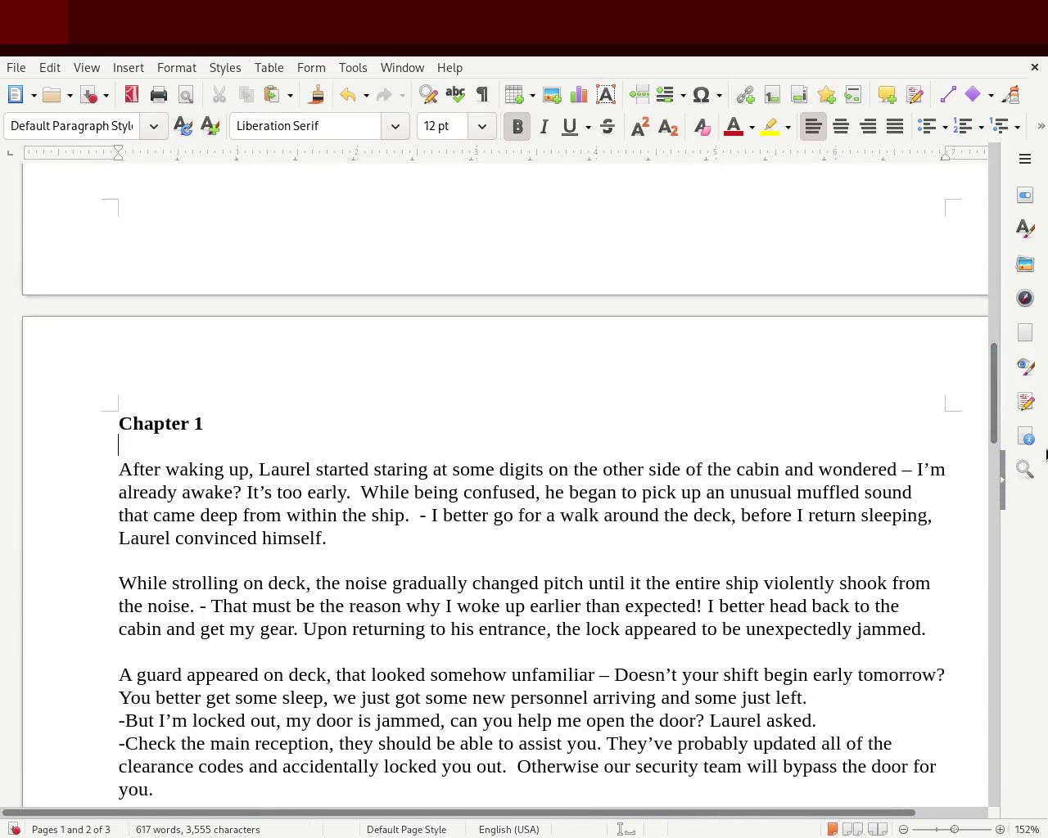
{"action": "left_click_drag", "start_coordinate": [994, 391], "coordinate": [966, 637]}
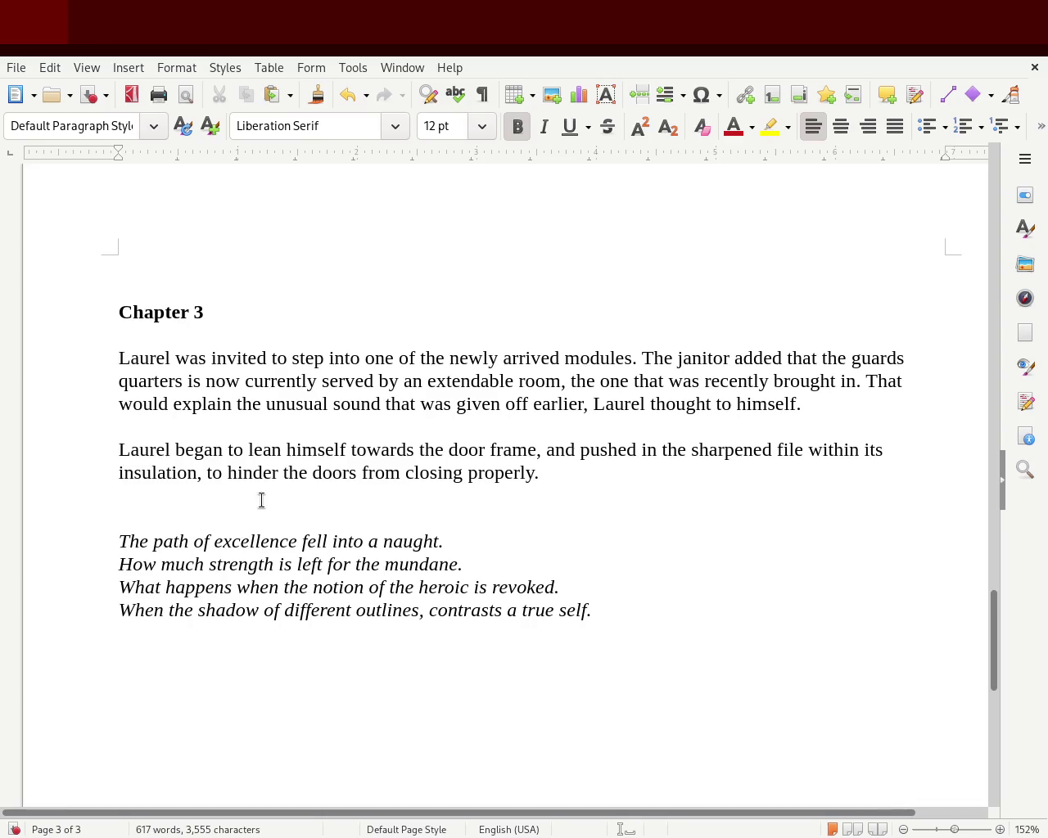
- Delete 'himself', insert 'enough' before 'to hinder', and change 'properly' to 'entirely'
{"action": "double_click", "coordinate": [313, 456]}
{"action": "key", "text": "Delete"}
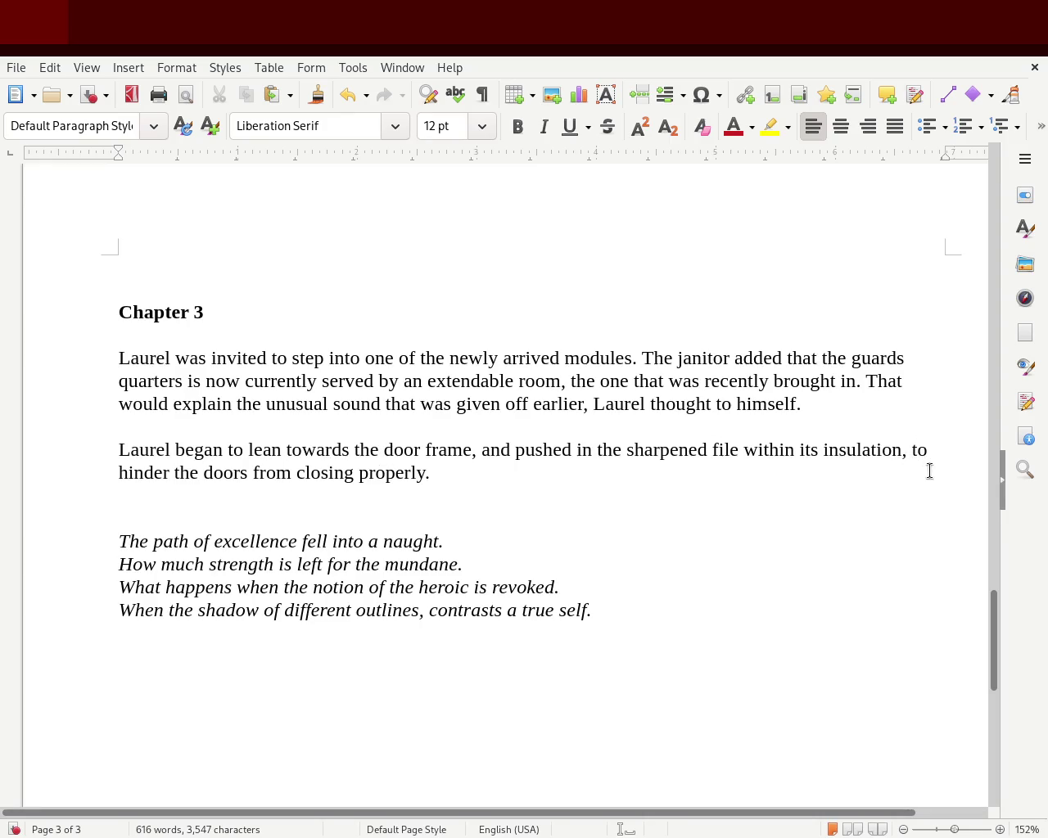
{"action": "left_click", "coordinate": [911, 450]}
{"action": "type", "text": "enough to"}
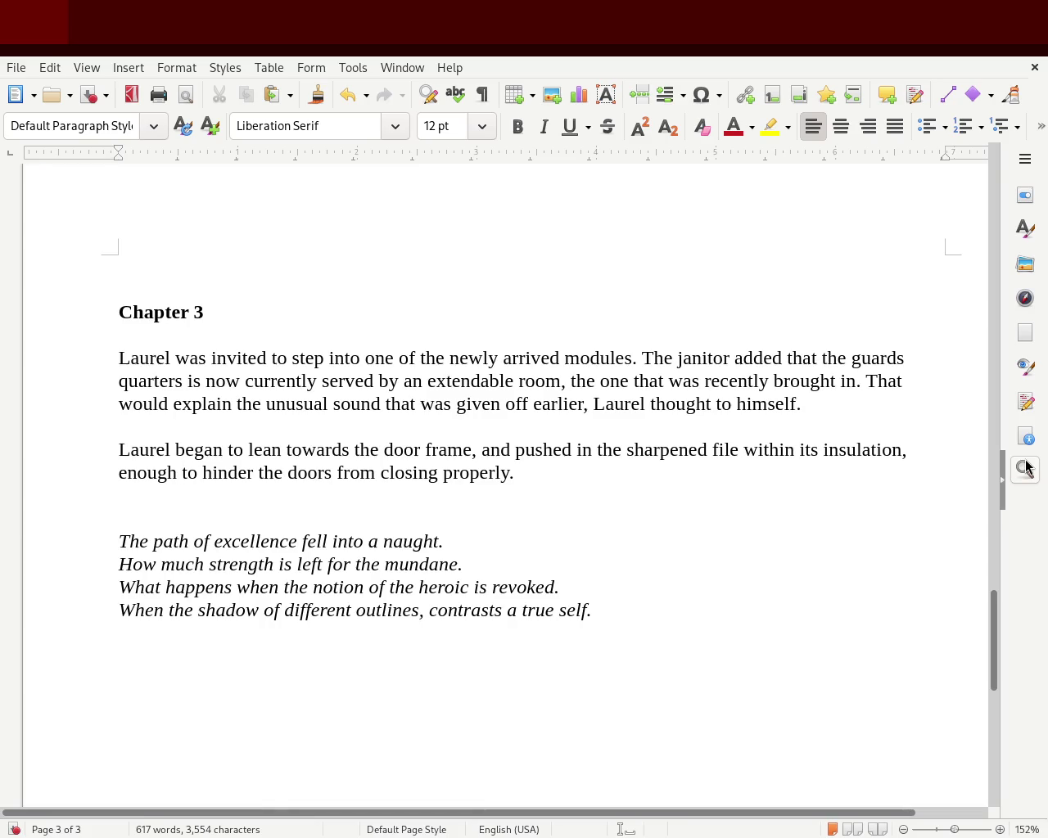
{"action": "double_click", "coordinate": [478, 473]}
{"action": "type", "text": "entirely"}
{"action": "left_click", "coordinate": [537, 417]}
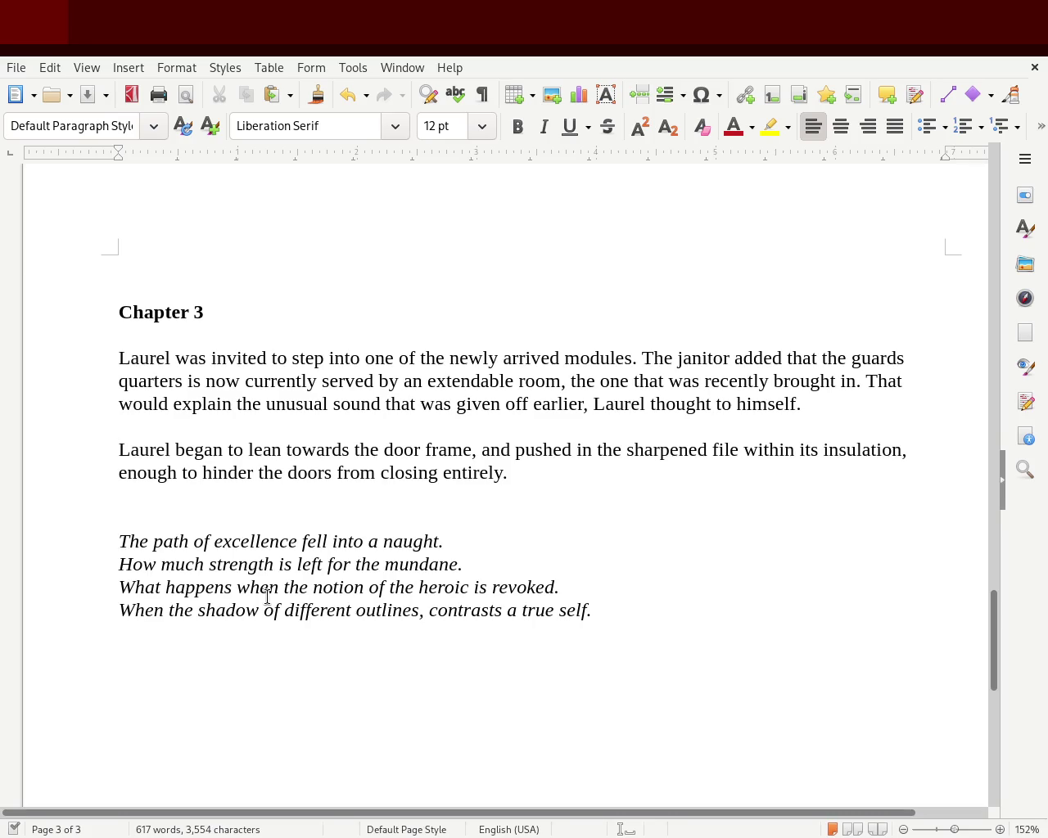
- Replace the paragraph's final word 'entirely' with 'properly' again
{"action": "double_click", "coordinate": [468, 474]}
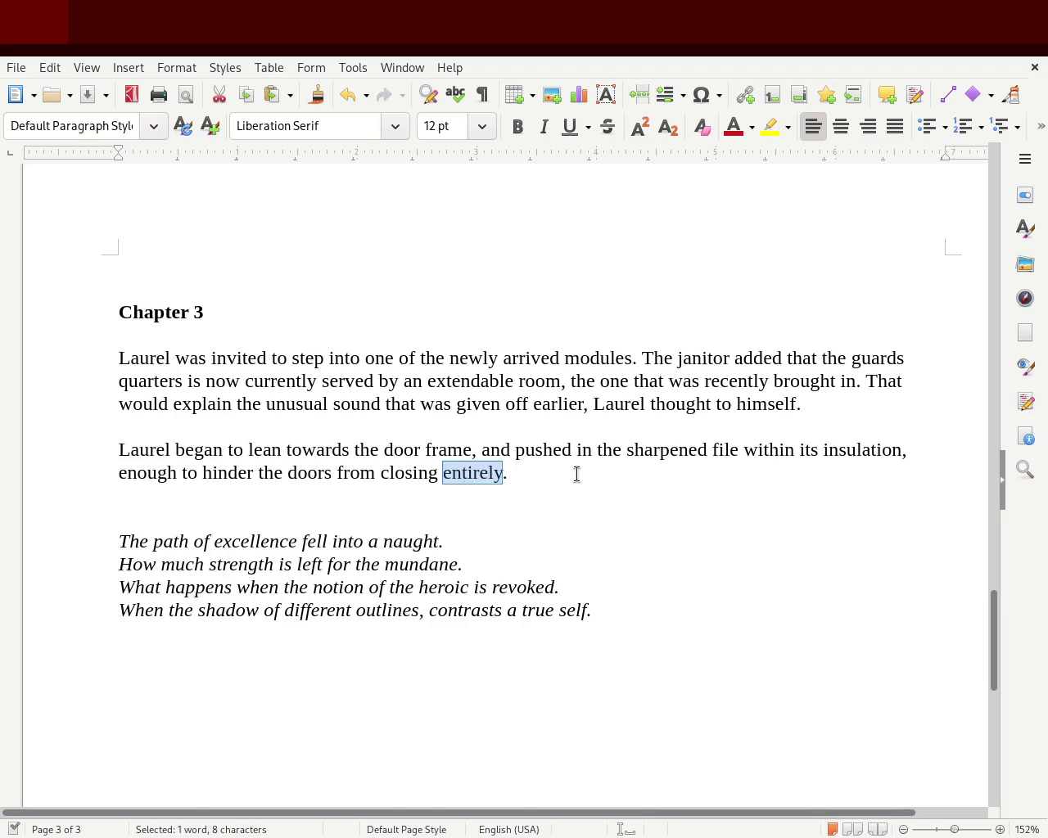
{"action": "type", "text": "properly"}
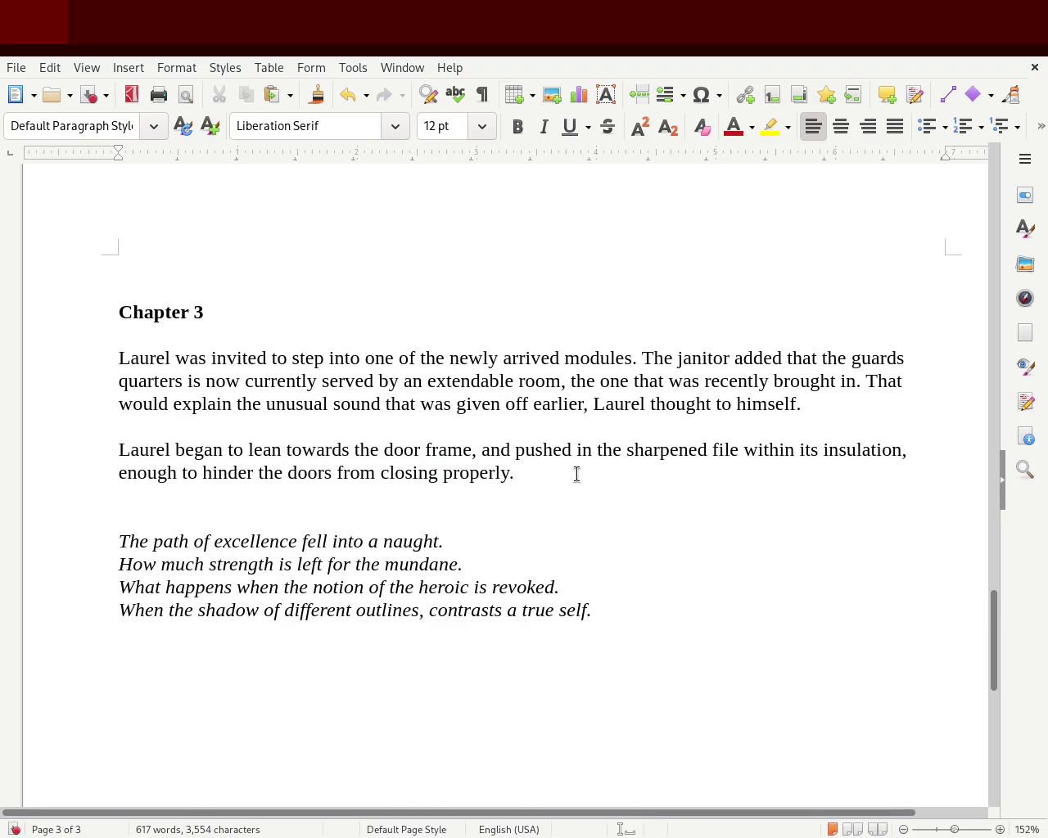
{"action": "double_click", "coordinate": [489, 471]}
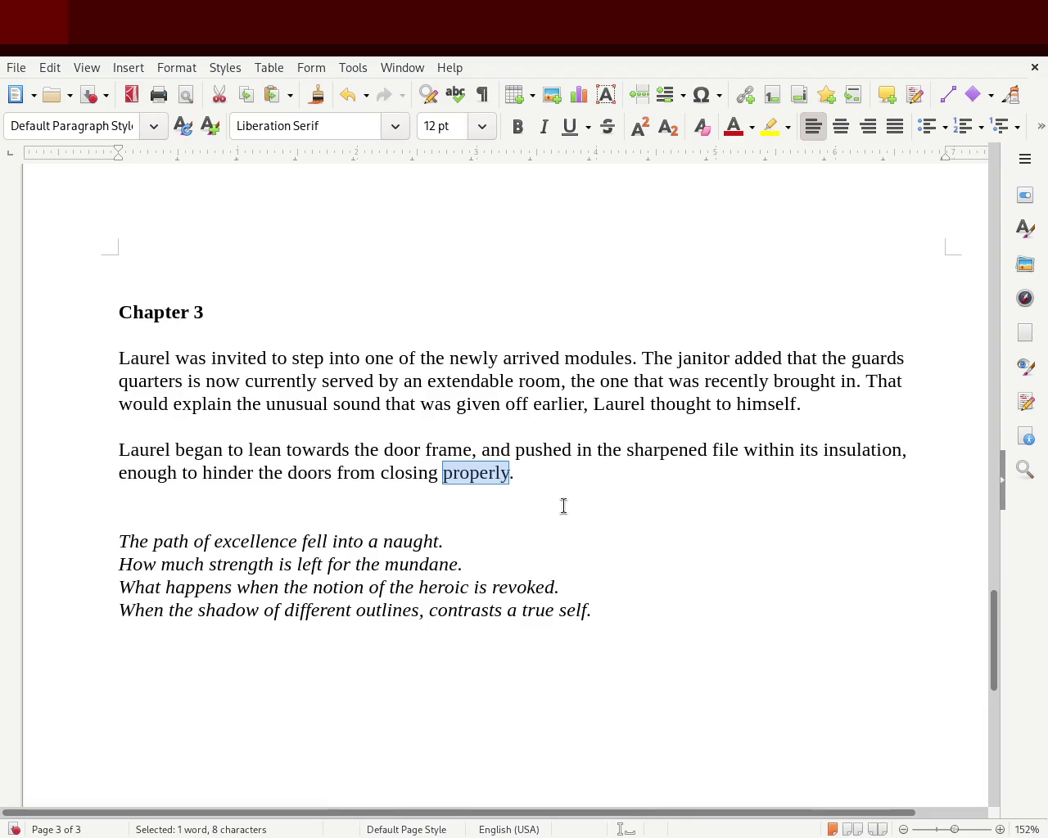
{"action": "left_click", "coordinate": [563, 506]}
{"action": "left_click", "coordinate": [277, 267]}
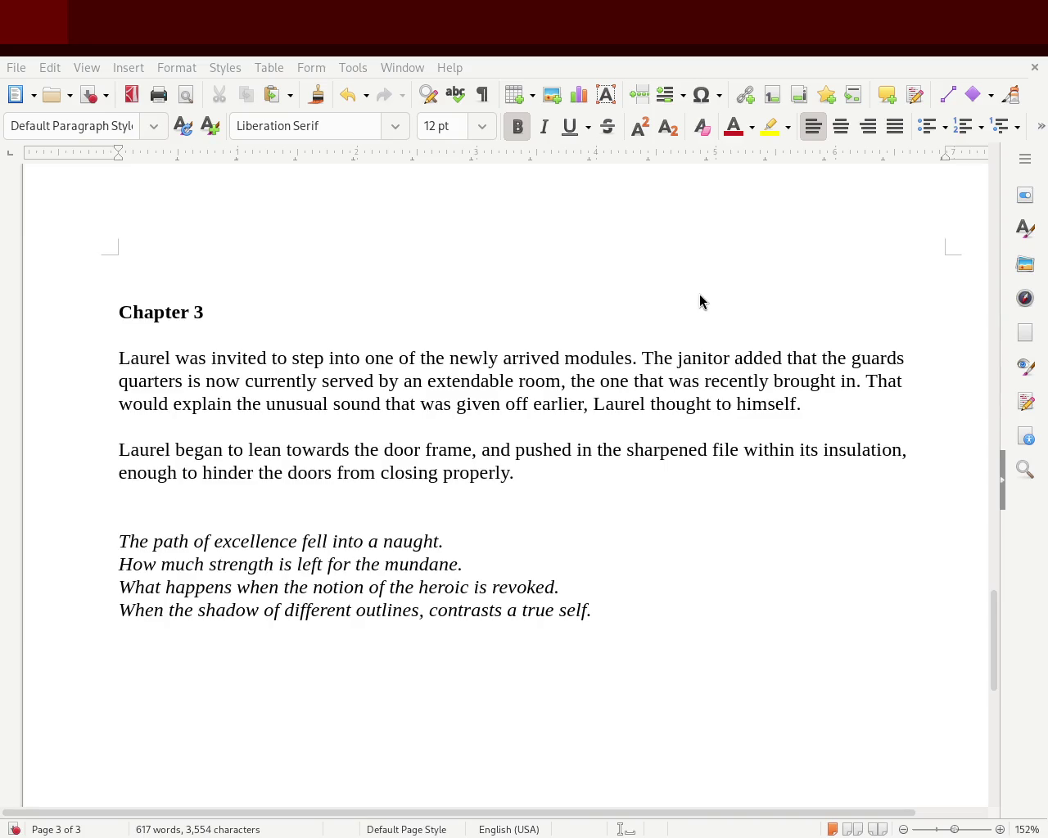
{"action": "type", "text": "s"}
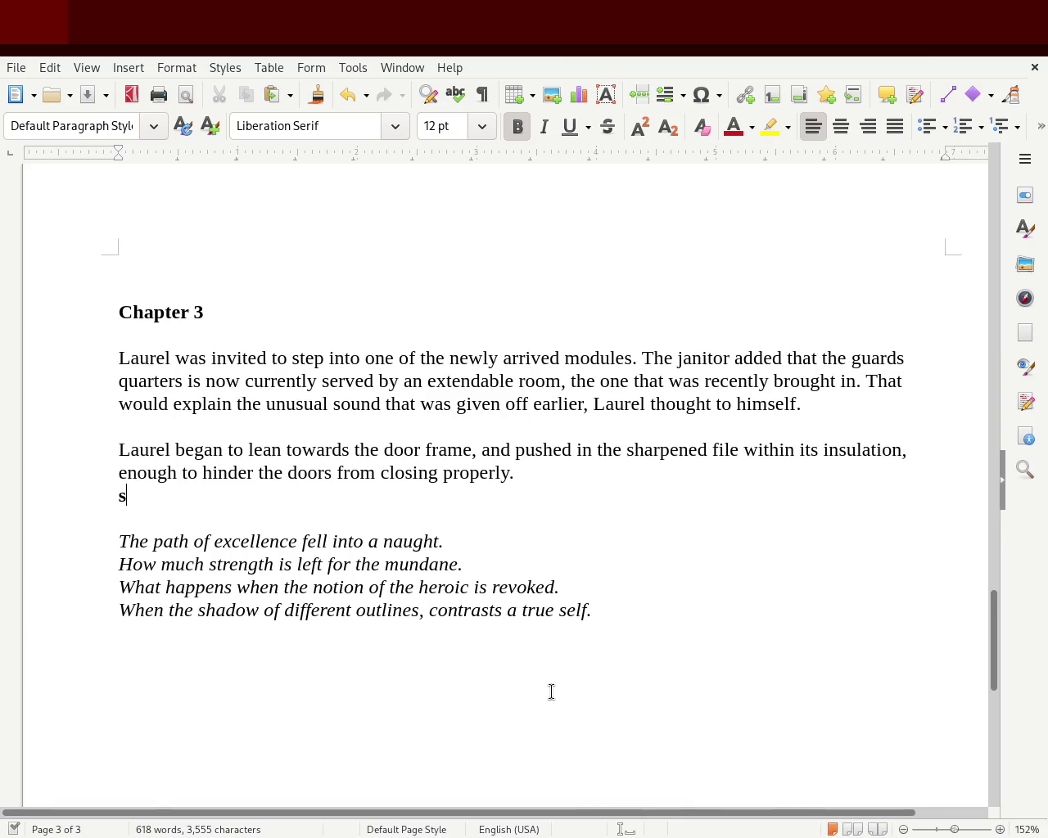
- Insert 'just' before 'enough', delete the stray 's' line, and replace 'Laurel' with 'He'
{"action": "double_click", "coordinate": [143, 458]}
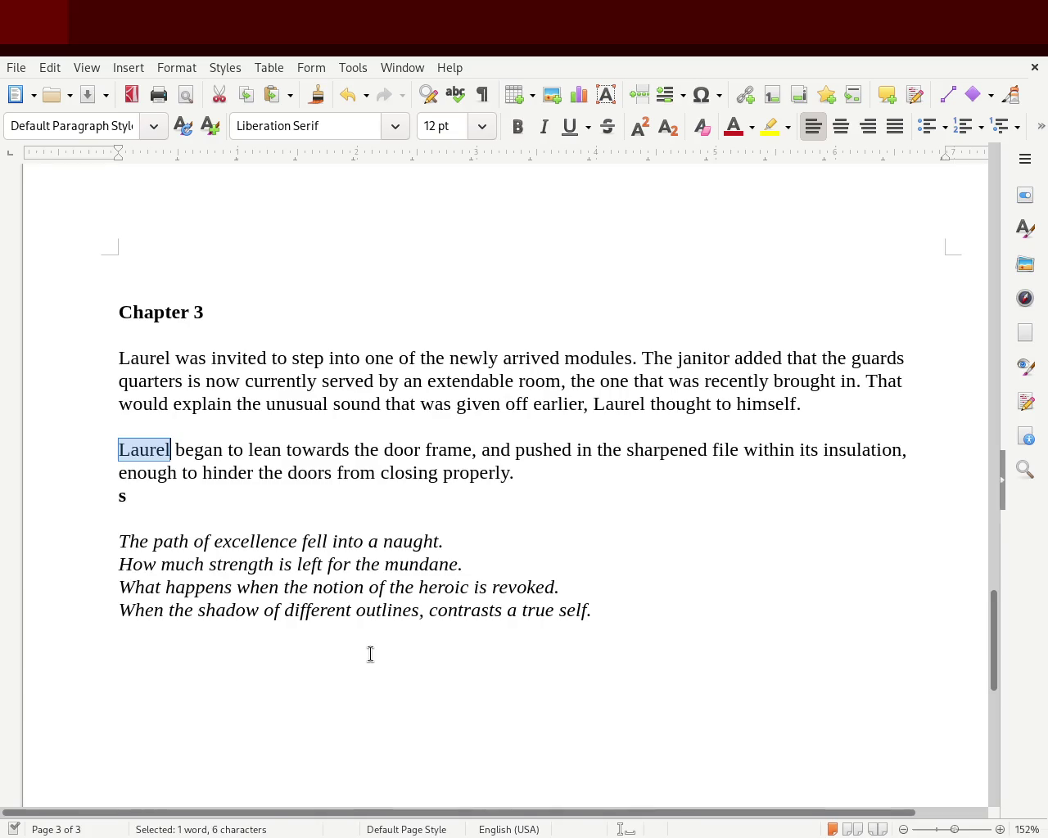
{"action": "left_click", "coordinate": [119, 468]}
{"action": "type", "text": "just"}
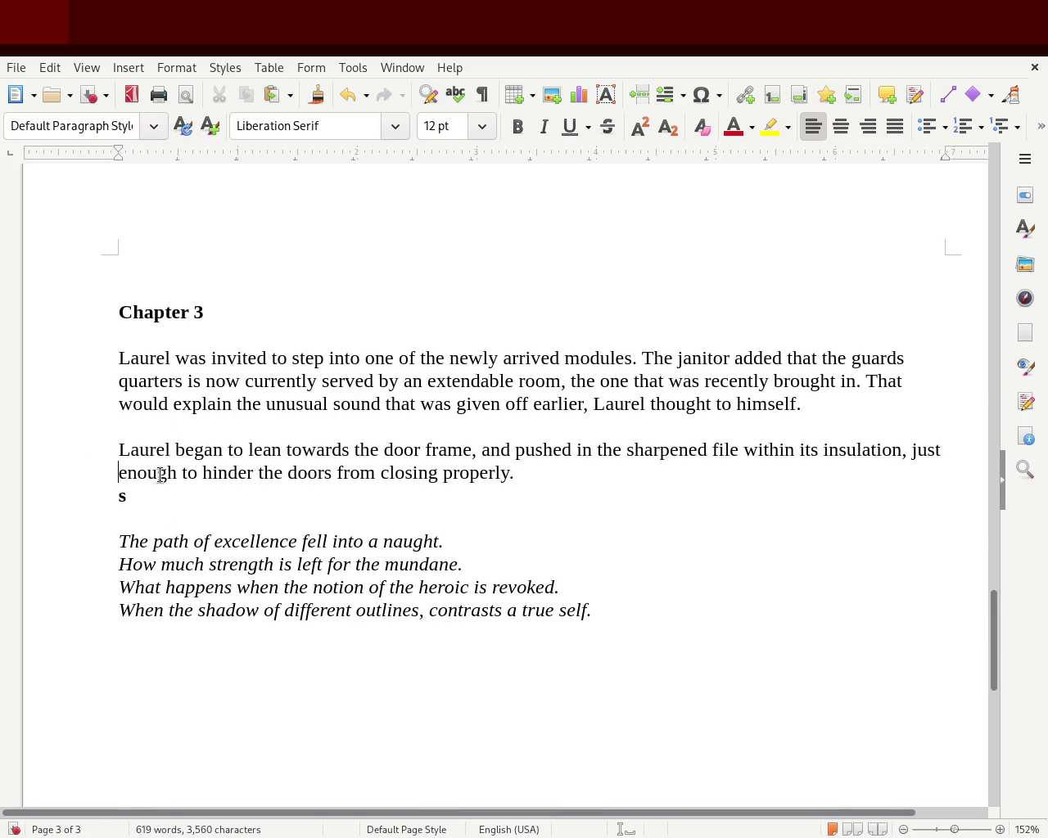
{"action": "left_click_drag", "start_coordinate": [160, 494], "coordinate": [6, 495]}
{"action": "key", "text": "BackSpace"}
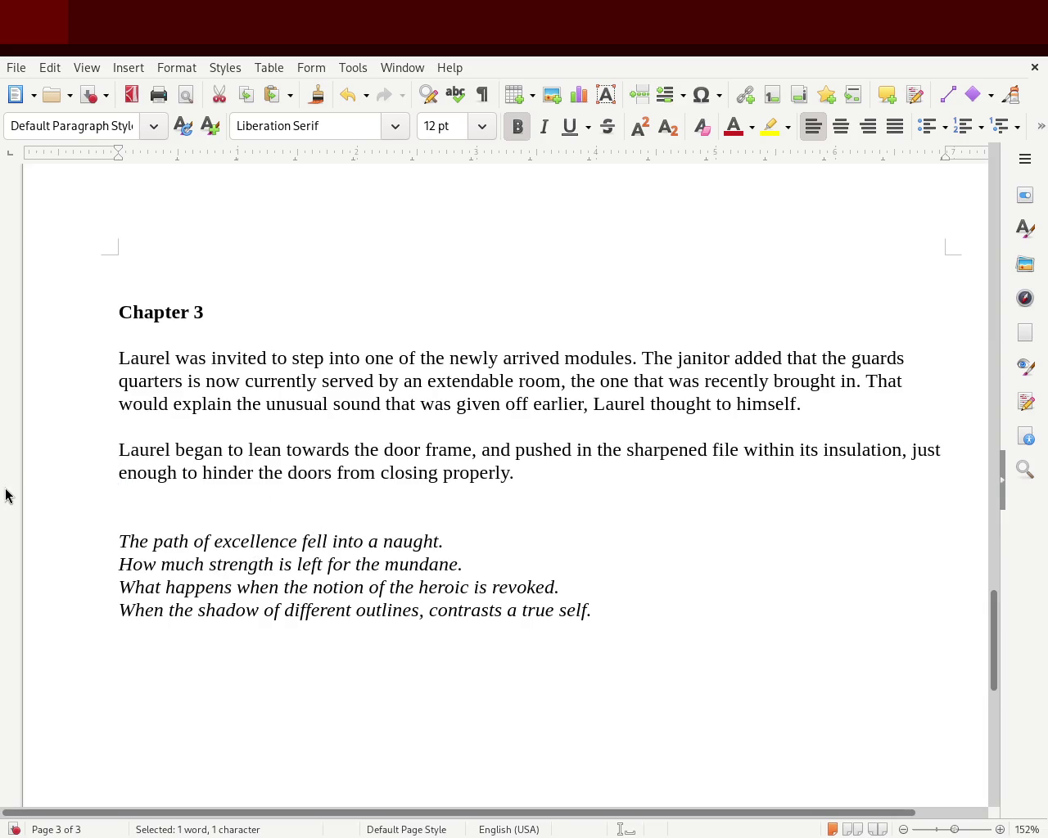
{"action": "double_click", "coordinate": [136, 450]}
{"action": "type", "text": "He"}
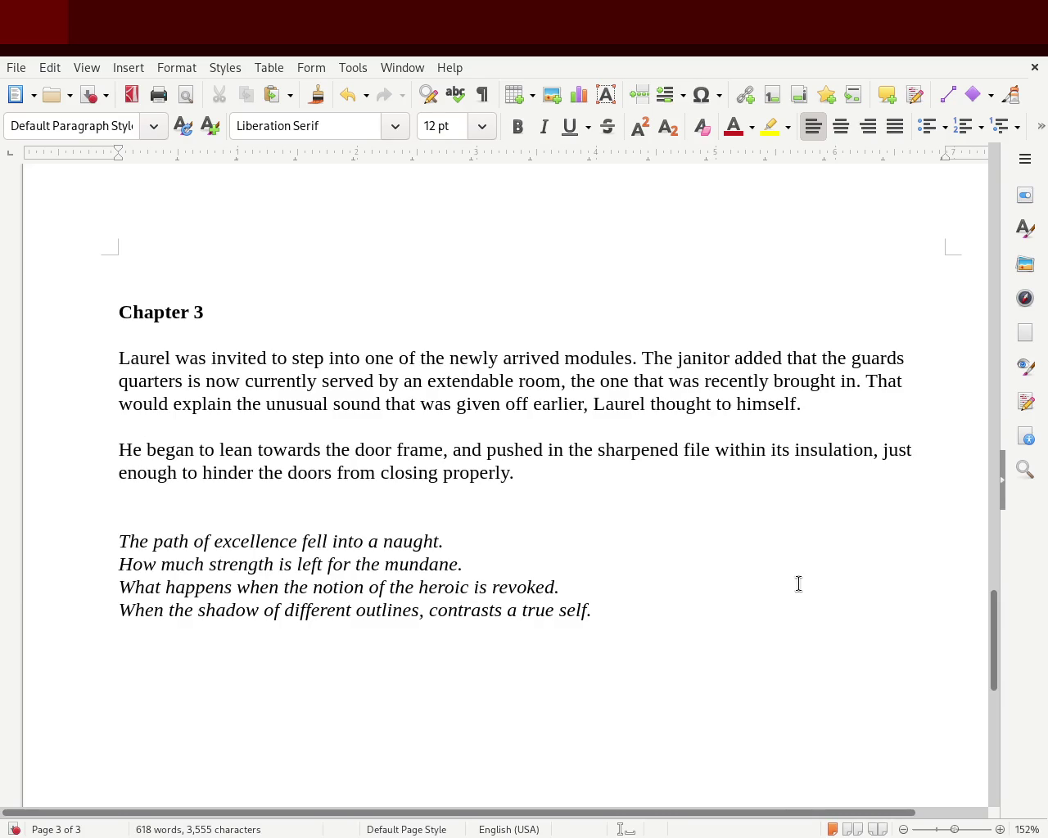
{"action": "left_click_drag", "start_coordinate": [997, 620], "coordinate": [1010, 537]}
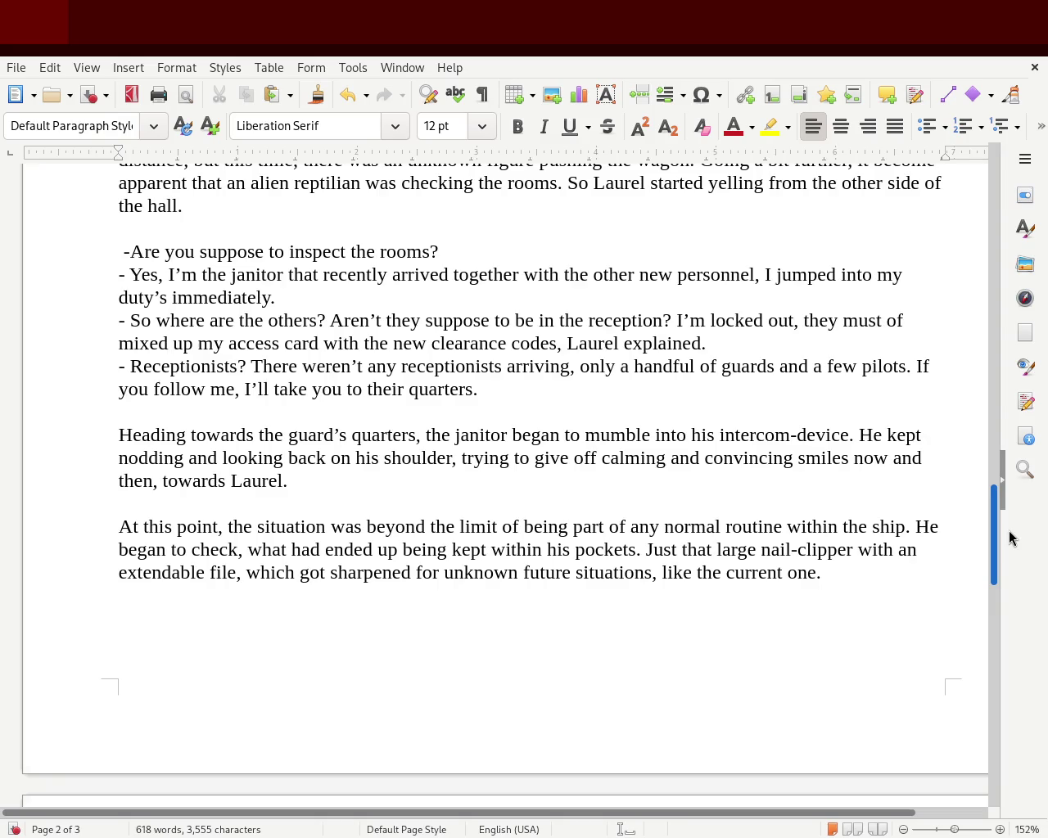
- Add ', but still not being easly' before the sentence's final period
{"action": "left_click_drag", "start_coordinate": [1010, 534], "coordinate": [985, 631]}
{"action": "left_click", "coordinate": [514, 511]}
{"action": "type", "text": ", but still ."}
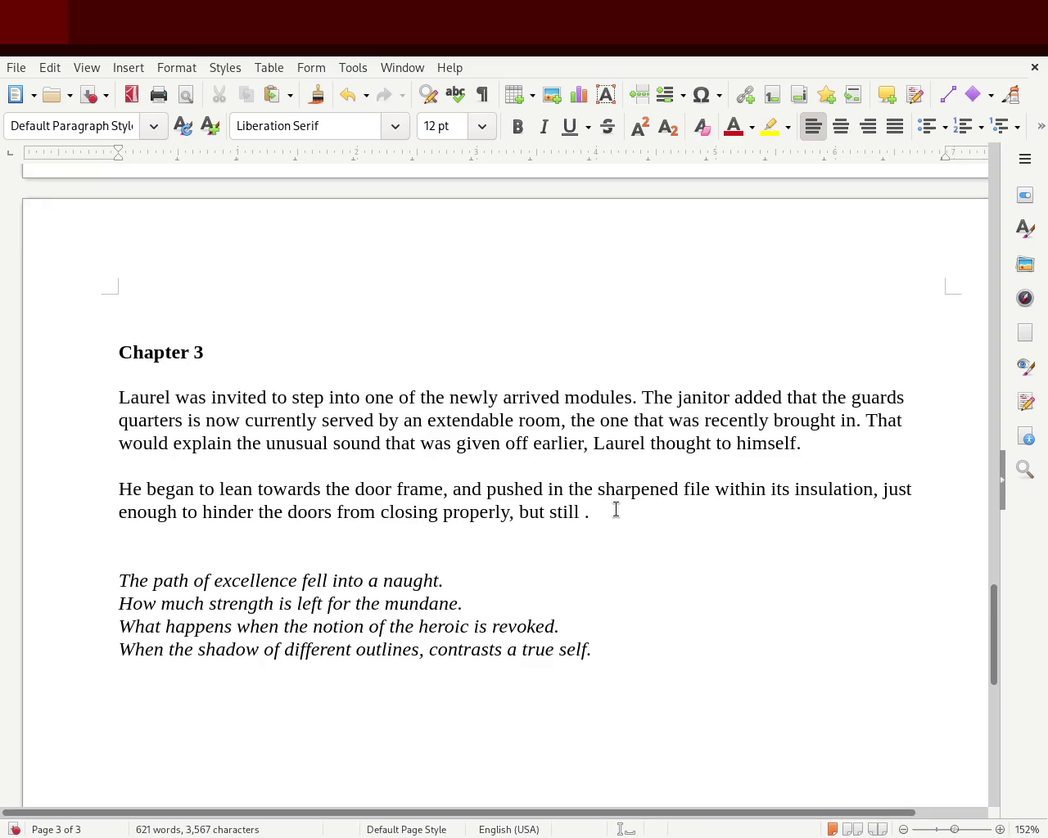
{"action": "key", "text": "BackSpace"}
{"action": "type", "text": "not being "}
{"action": "type", "text": "easly"}
- Rework the new wording so the sentence ends 'without being to visible.'
{"action": "key", "text": "BackSpace"}
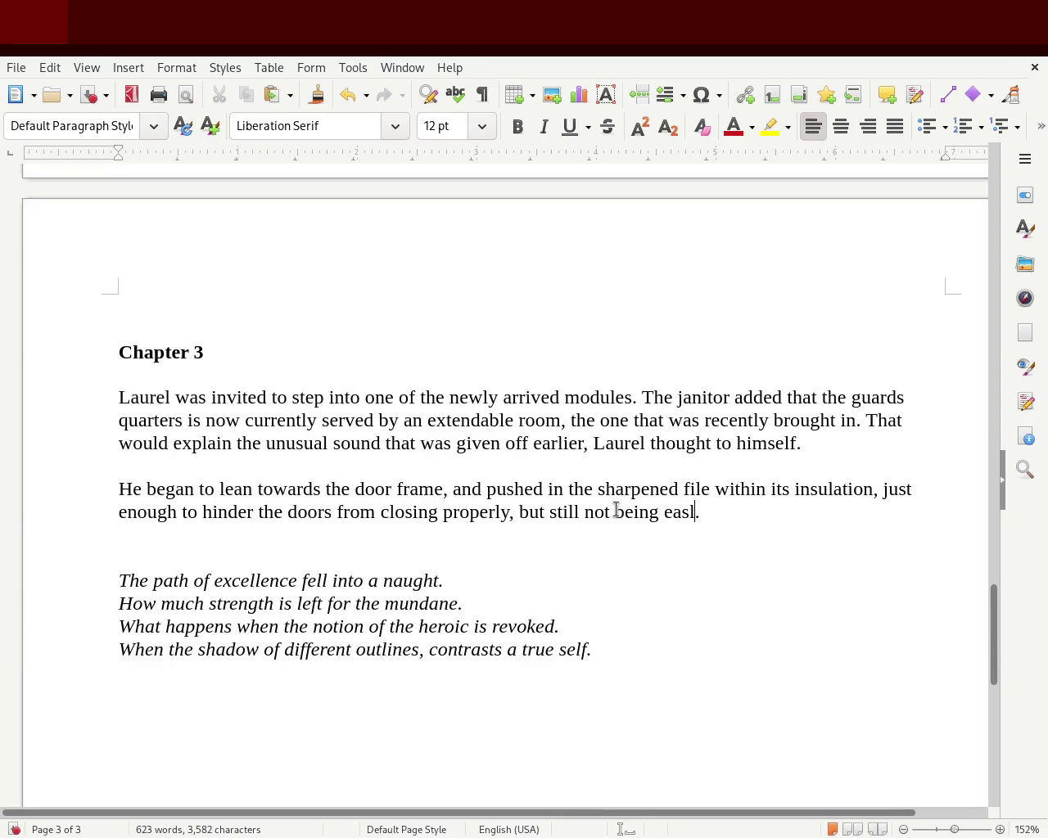
{"action": "key", "text": "BackSpace"}
{"action": "key", "text": "BackSpace"}
{"action": "key", "text": "BackSpace"}
{"action": "key", "text": "BackSpace"}
{"action": "key", "text": "BackSpace"}
{"action": "key", "text": "BackSpace"}
{"action": "key", "text": "BackSpace"}
{"action": "key", "text": "BackSpace"}
{"action": "key", "text": "BackSpace"}
{"action": "key", "text": "BackSpace"}
{"action": "key", "text": "BackSpace"}
{"action": "key", "text": "BackSpace"}
{"action": "key", "text": "BackSpace"}
{"action": "key", "text": "BackSpace"}
{"action": "type", "text": "without "}
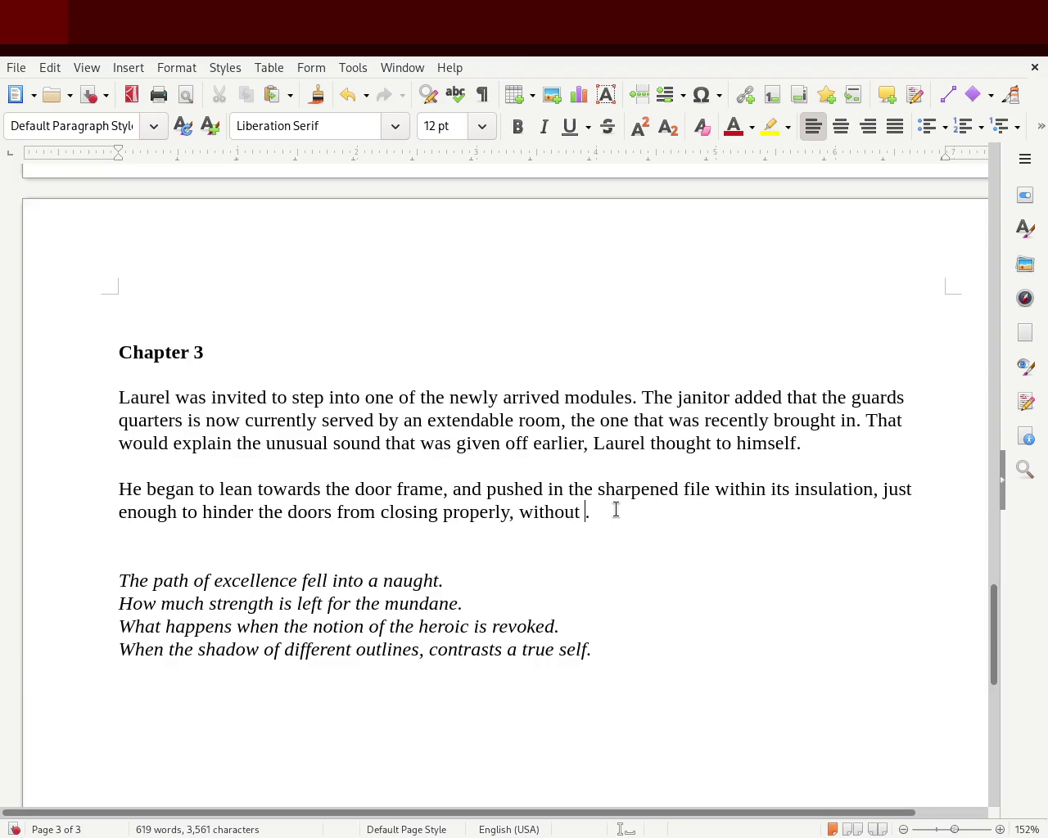
{"action": "type", "text": "being eas"}
{"action": "key", "text": "BackSpace"}
{"action": "key", "text": "BackSpace"}
{"action": "key", "text": "BackSpace"}
{"action": "key", "text": "BackSpace"}
{"action": "key", "text": "BackSpace"}
{"action": "key", "text": "BackSpace"}
{"action": "key", "text": "BackSpace"}
{"action": "key", "text": "BackSpace"}
{"action": "key", "text": "BackSpace"}
{"action": "key", "text": "BackSpace"}
{"action": "type", "text": "without "}
{"action": "type", "text": "being to obivo"}
{"action": "key", "text": "BackSpace"}
{"action": "key", "text": "BackSpace"}
{"action": "key", "text": "BackSpace"}
{"action": "type", "text": "vo"}
{"action": "key", "text": "BackSpace"}
{"action": "type", "text": "i"}
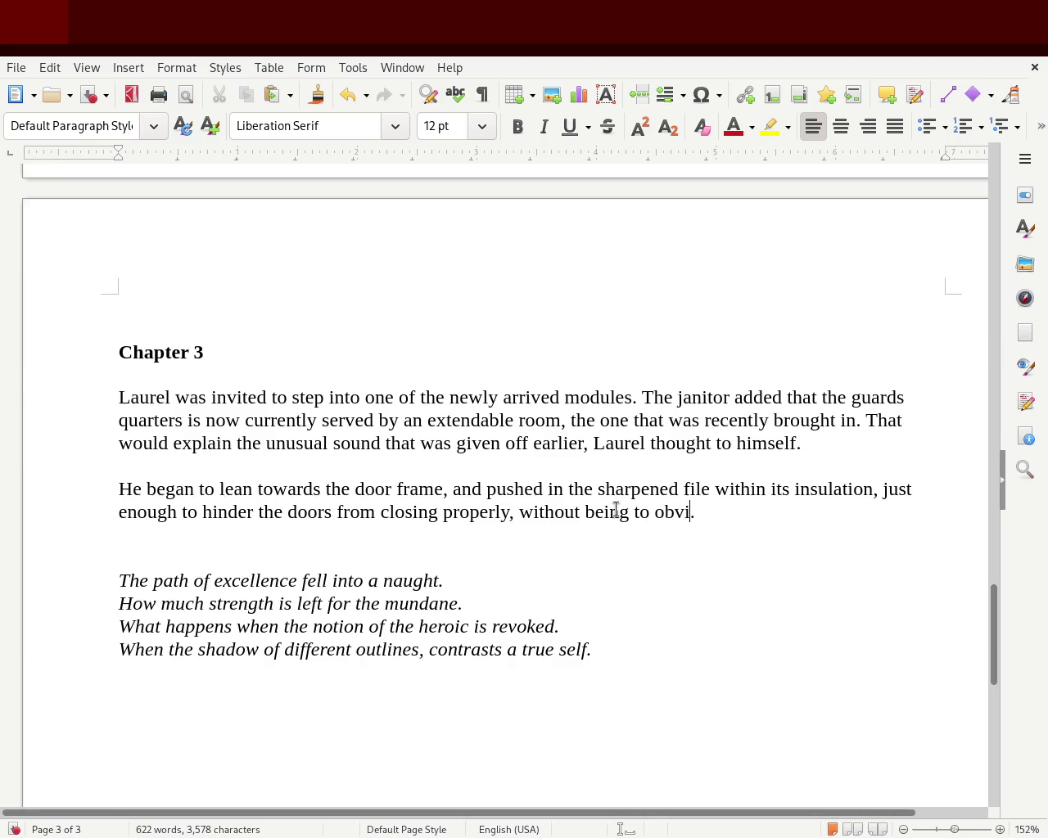
{"action": "key", "text": "BackSpace"}
{"action": "key", "text": "BackSpace"}
{"action": "key", "text": "BackSpace"}
{"action": "key", "text": "BackSpace"}
{"action": "type", "text": "vsib"}
{"action": "key", "text": "BackSpace"}
{"action": "key", "text": "BackSpace"}
{"action": "key", "text": "BackSpace"}
{"action": "type", "text": "isible"}
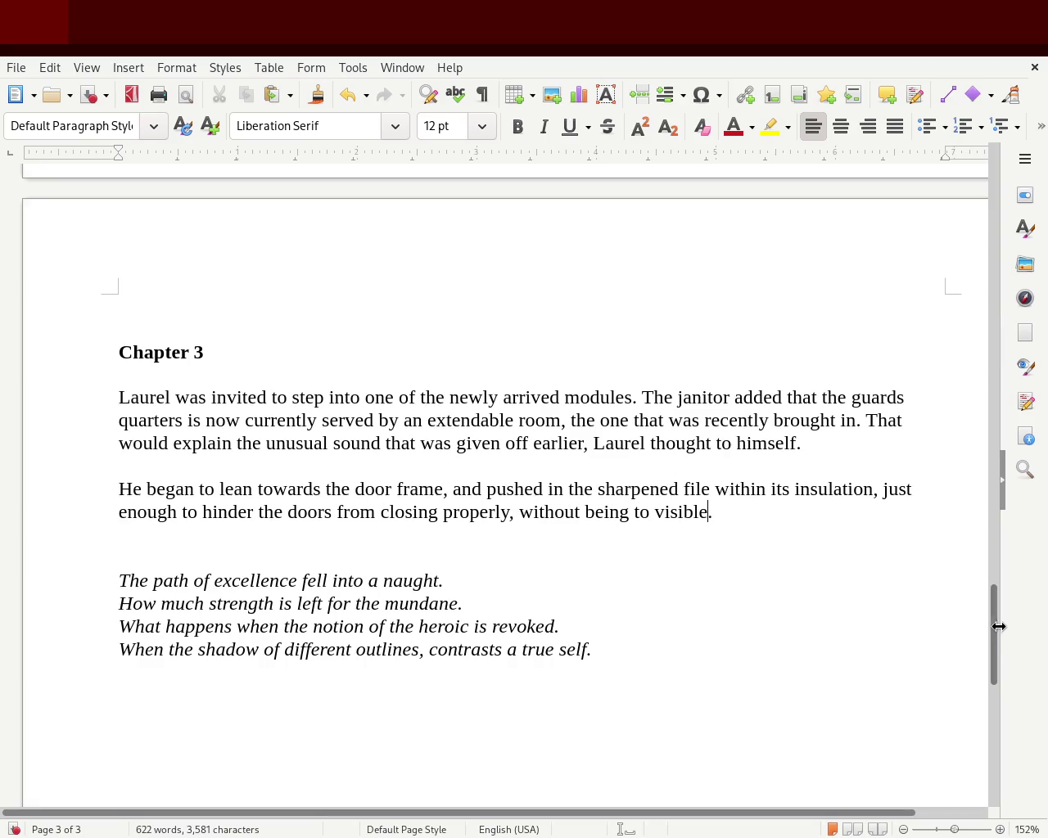
{"action": "left_click_drag", "start_coordinate": [992, 646], "coordinate": [1006, 569]}
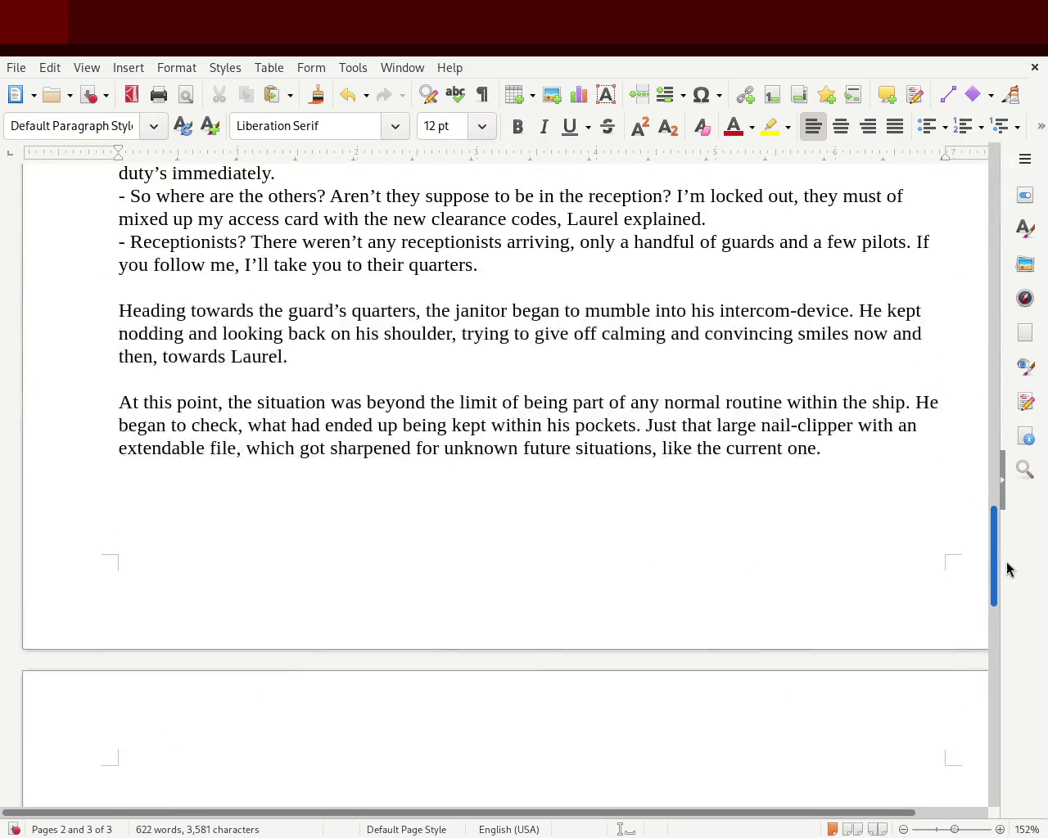
- Delete 'large', briefly try 'small' instead, then remove it so it reads 'that nail-clipper'
{"action": "double_click", "coordinate": [736, 425]}
{"action": "key", "text": "BackSpace"}
{"action": "key", "text": "BackSpace"}
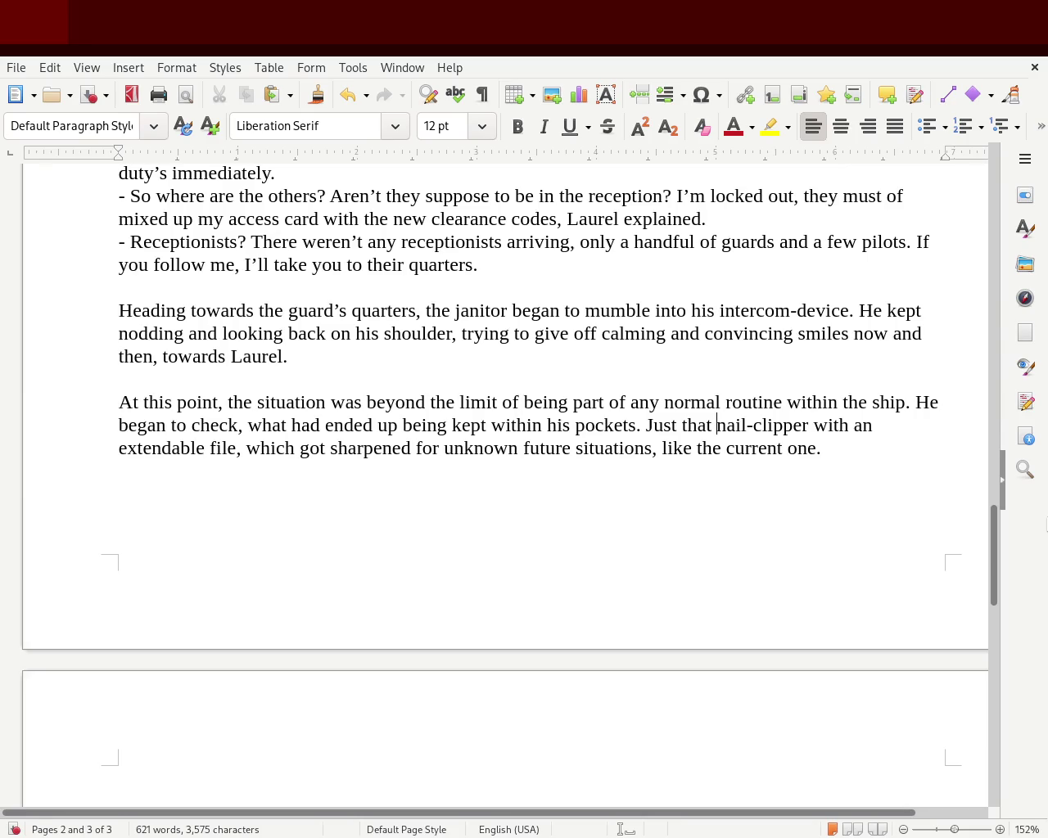
{"action": "type", "text": "small"}
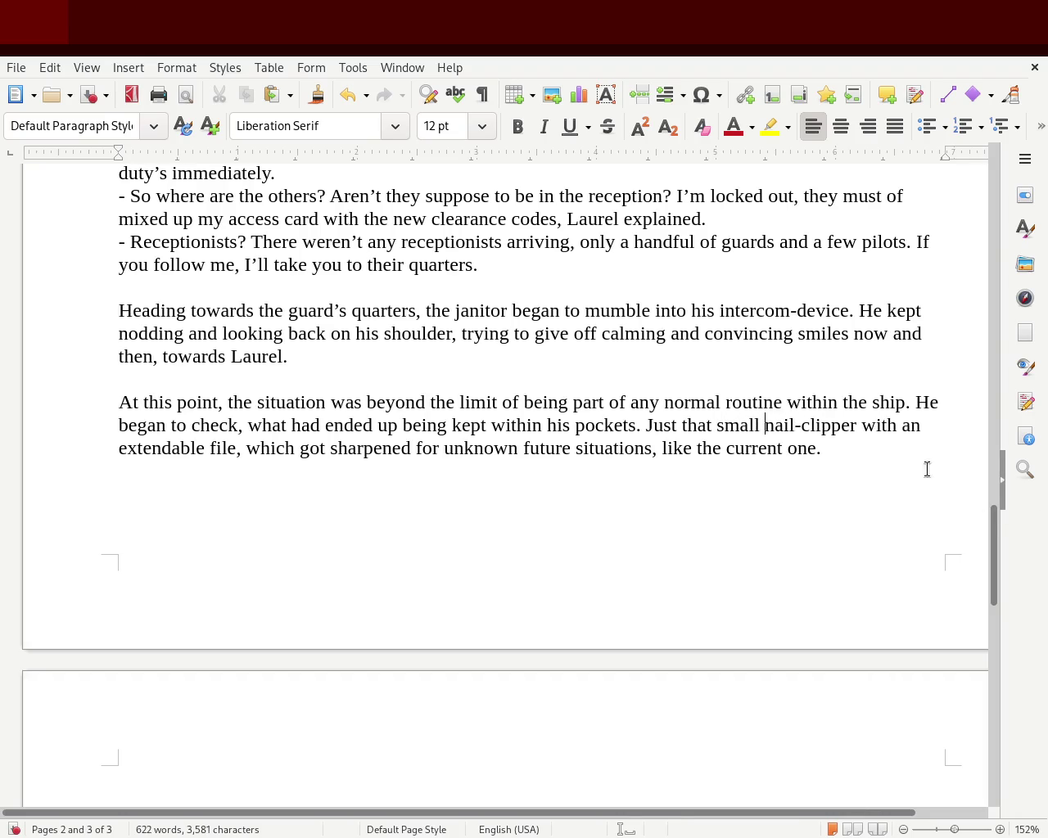
{"action": "double_click", "coordinate": [745, 425]}
{"action": "key", "text": "Delete"}
{"action": "key", "text": "Delete"}
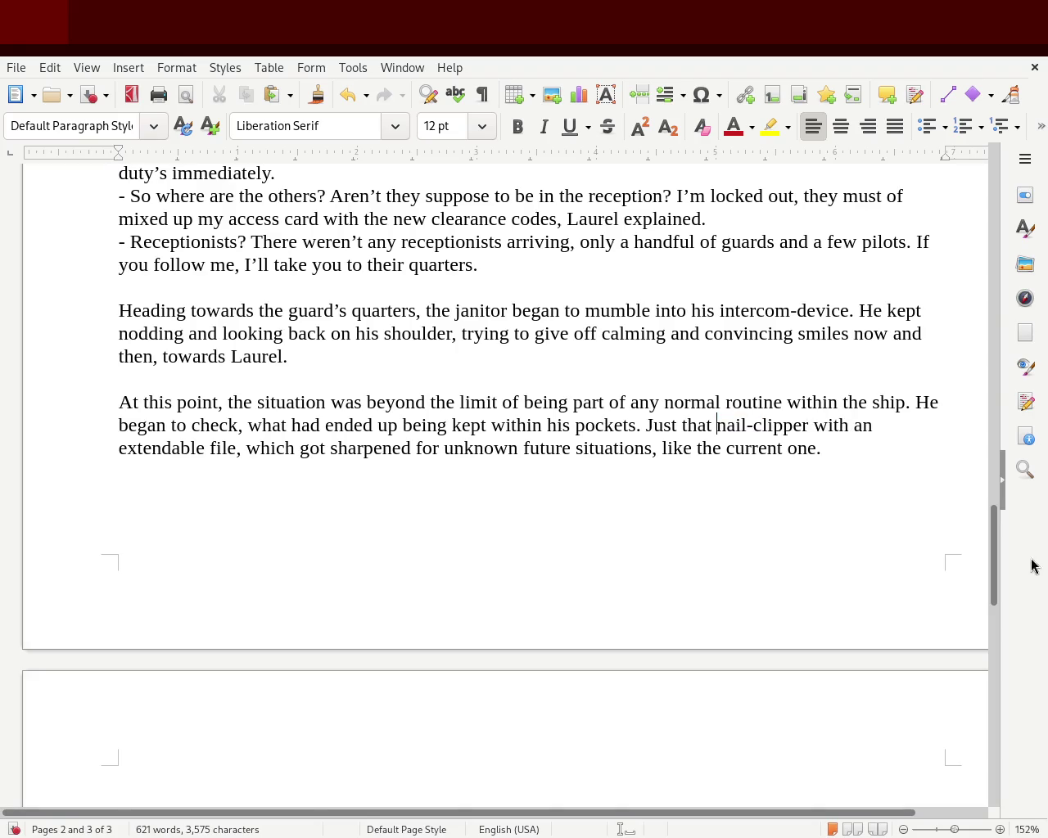
{"action": "left_click_drag", "start_coordinate": [993, 541], "coordinate": [995, 640]}
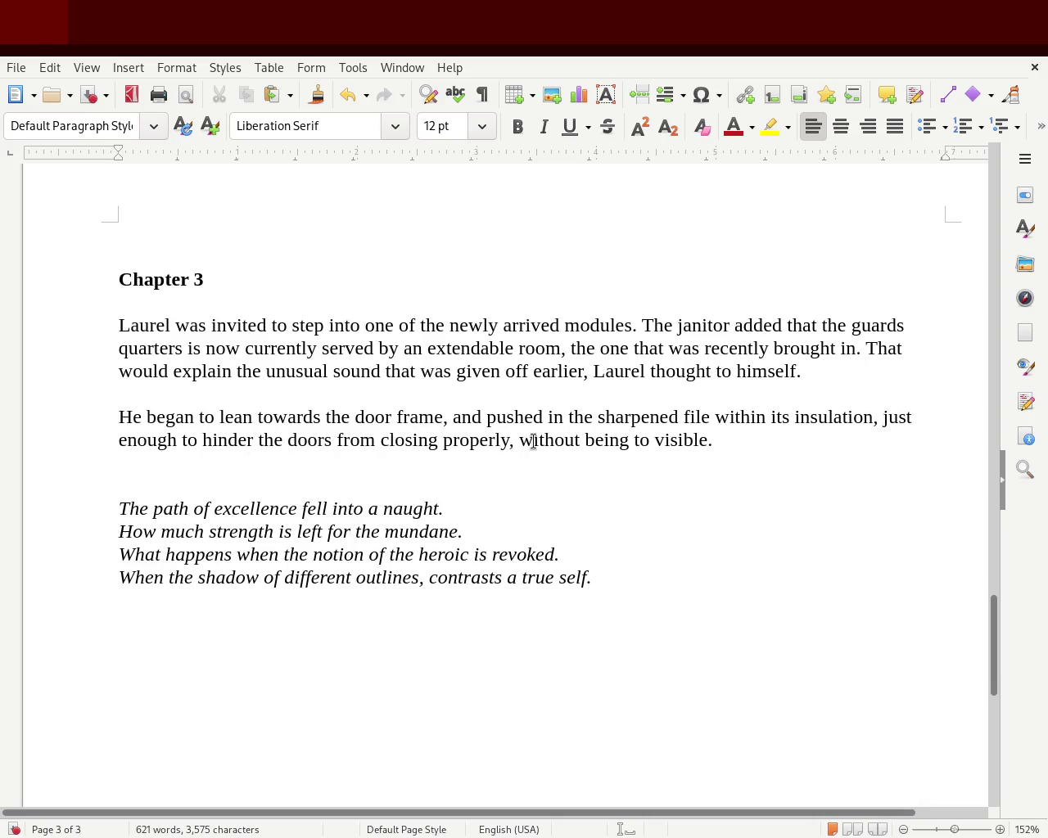
- Change 'to visible' to 'too visible' and save the document with Ctrl+S
{"action": "left_click", "coordinate": [648, 442]}
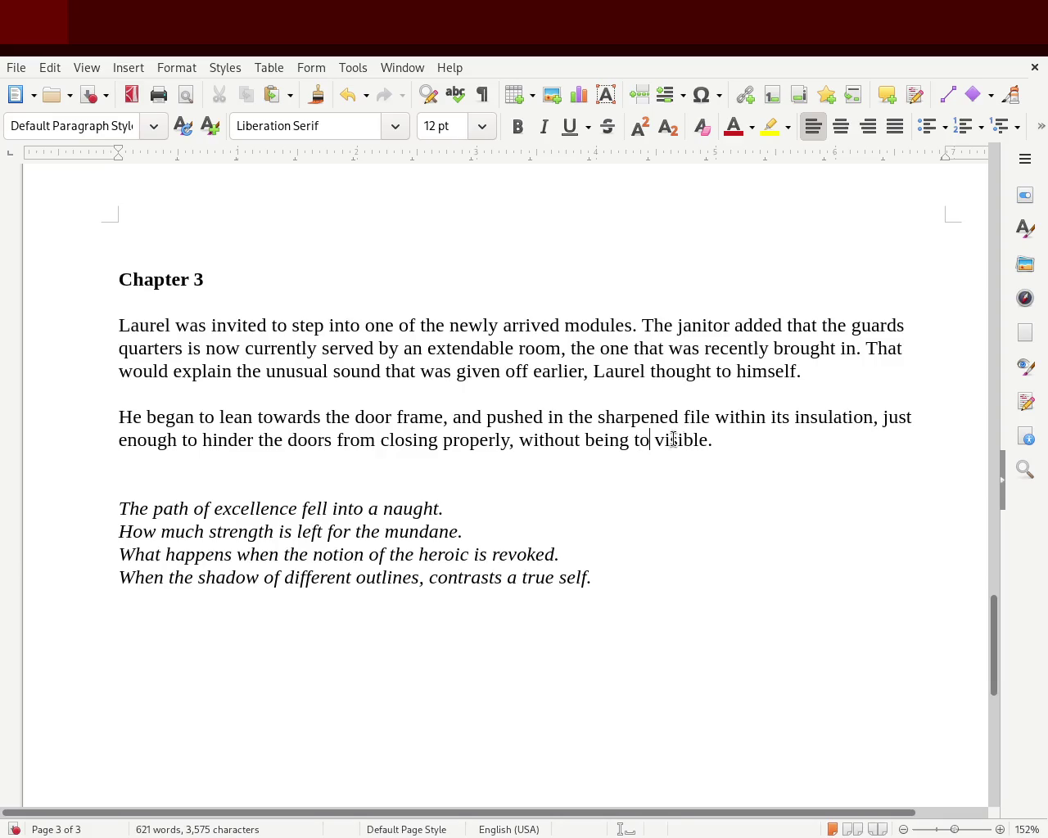
{"action": "type", "text": "o"}
{"action": "left_click", "coordinate": [734, 476]}
{"action": "key", "text": "ctrl+s"}
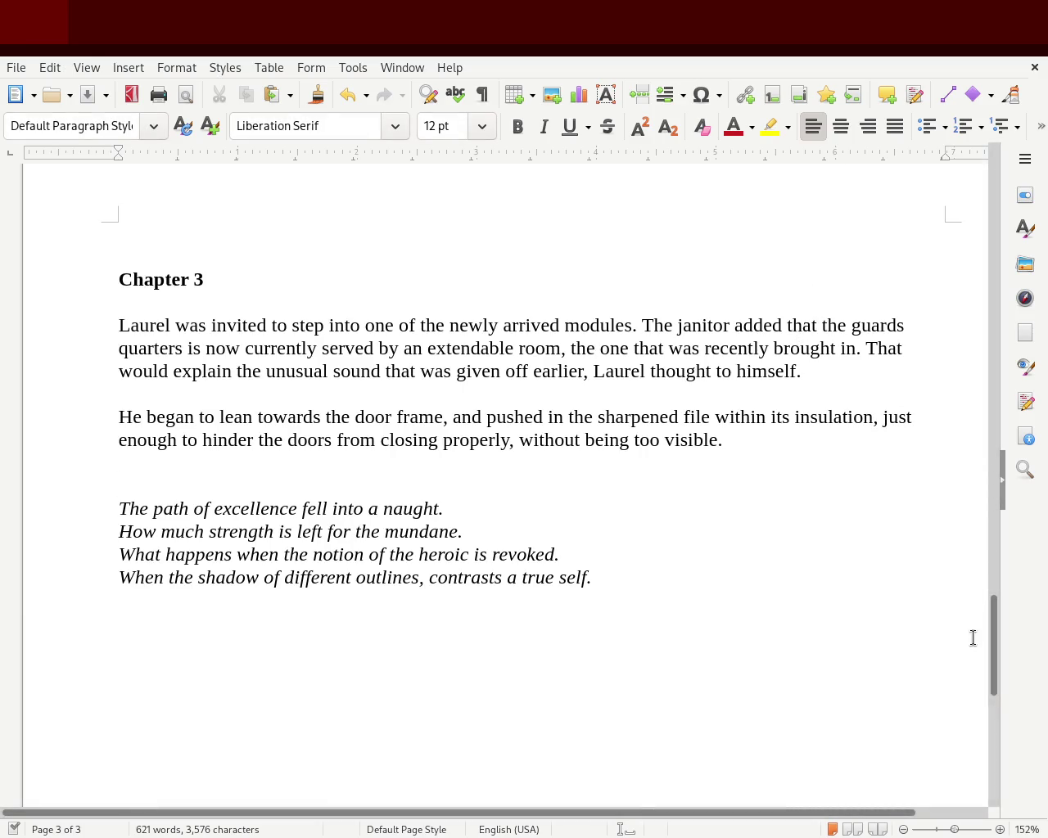
{"action": "mouse_move", "coordinate": [1000, 668]}
{"action": "left_mouse_down"}
{"action": "mouse_move", "coordinate": [999, 545]}
{"action": "mouse_move", "coordinate": [1015, 536]}
{"action": "left_mouse_up"}
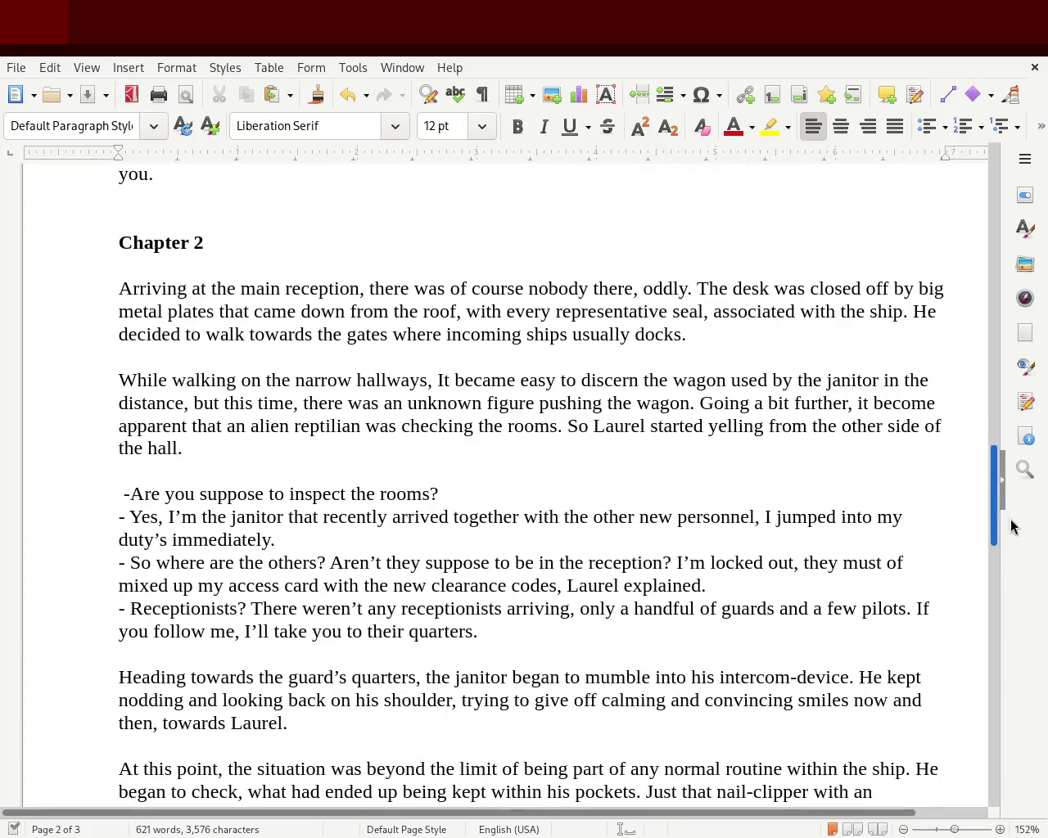
- Scroll up to the opening of Chapter 1 to reread the story
{"action": "mouse_move", "coordinate": [1015, 536]}
{"action": "left_mouse_down"}
{"action": "mouse_move", "coordinate": [1022, 440]}
{"action": "mouse_move", "coordinate": [995, 350]}
{"action": "mouse_move", "coordinate": [990, 239]}
{"action": "mouse_move", "coordinate": [976, 460]}
{"action": "left_mouse_up"}
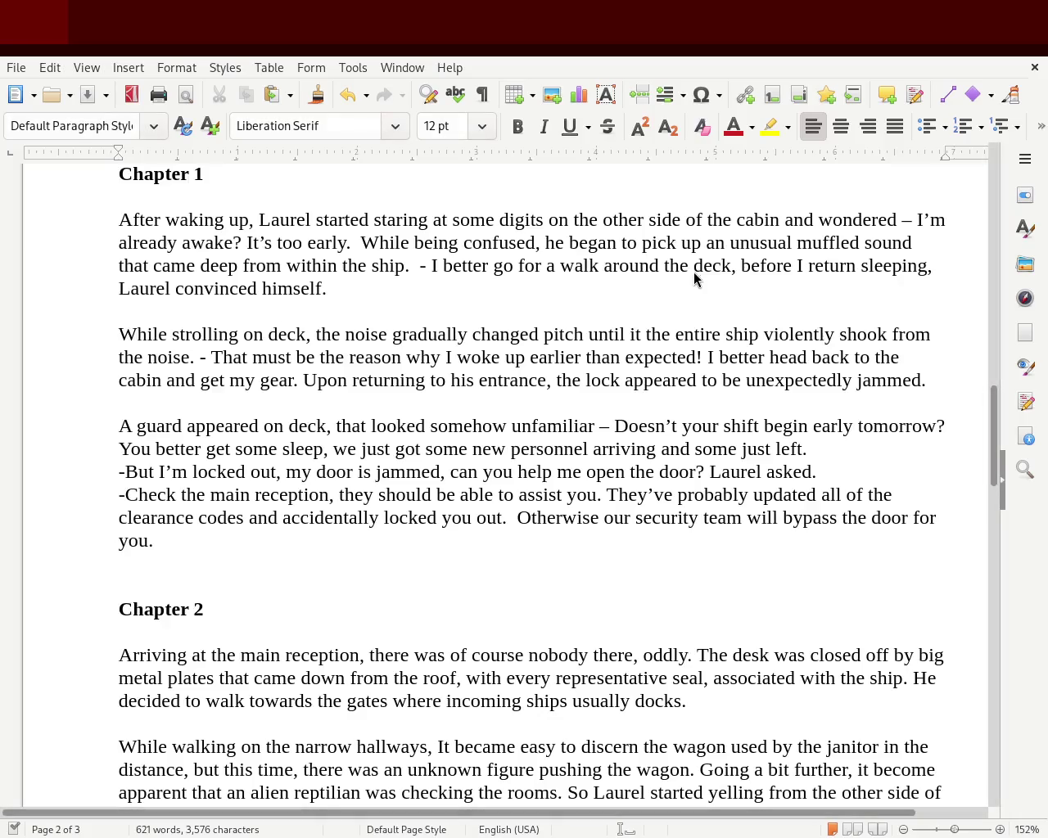
- Scroll down to Chapter 3 on page 3 and place the cursor after 'insulation'
{"action": "mouse_move", "coordinate": [995, 430]}
{"action": "left_mouse_down"}
{"action": "mouse_move", "coordinate": [1001, 218]}
{"action": "mouse_move", "coordinate": [993, 690]}
{"action": "mouse_move", "coordinate": [999, 418]}
{"action": "mouse_move", "coordinate": [1001, 651]}
{"action": "left_mouse_up"}
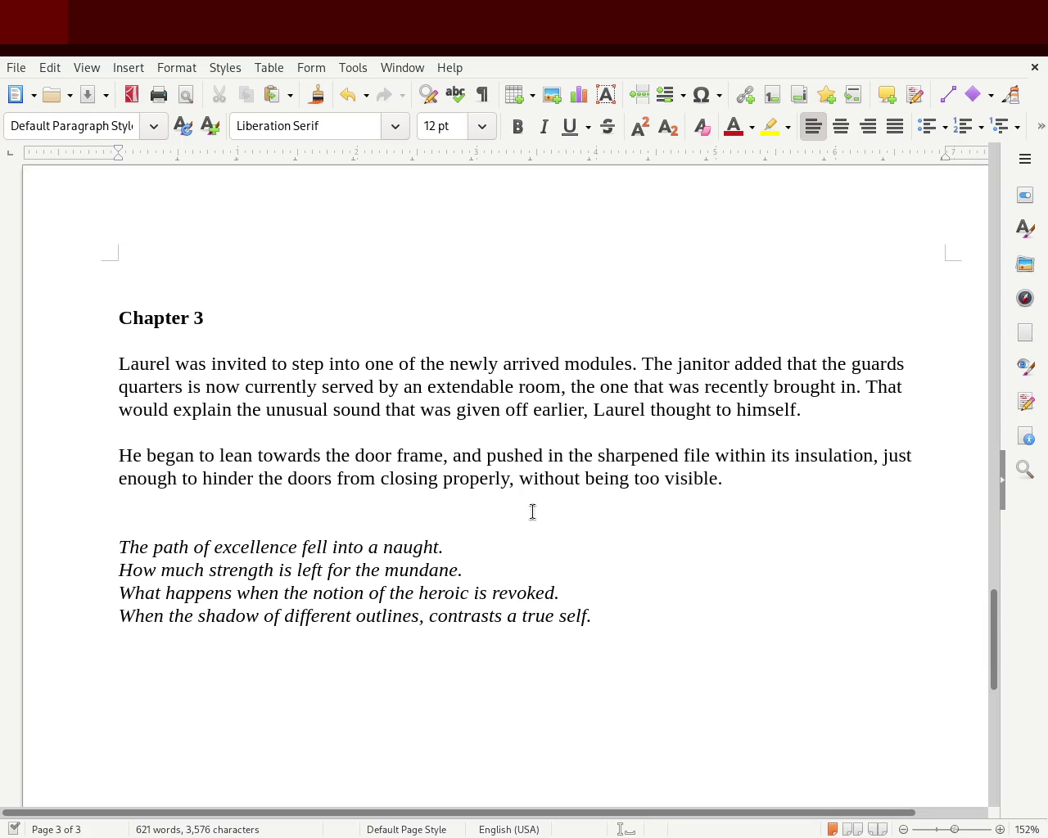
{"action": "left_click_drag", "start_coordinate": [994, 674], "coordinate": [995, 644]}
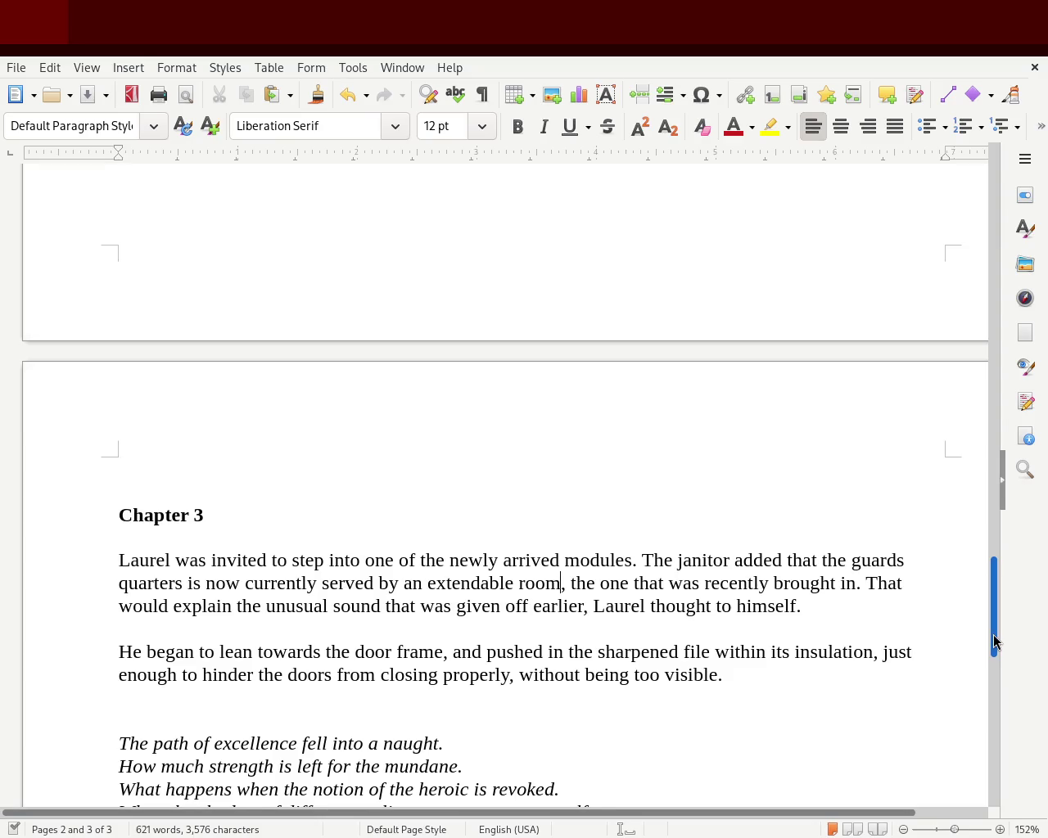
{"action": "left_click_drag", "start_coordinate": [991, 636], "coordinate": [985, 664]}
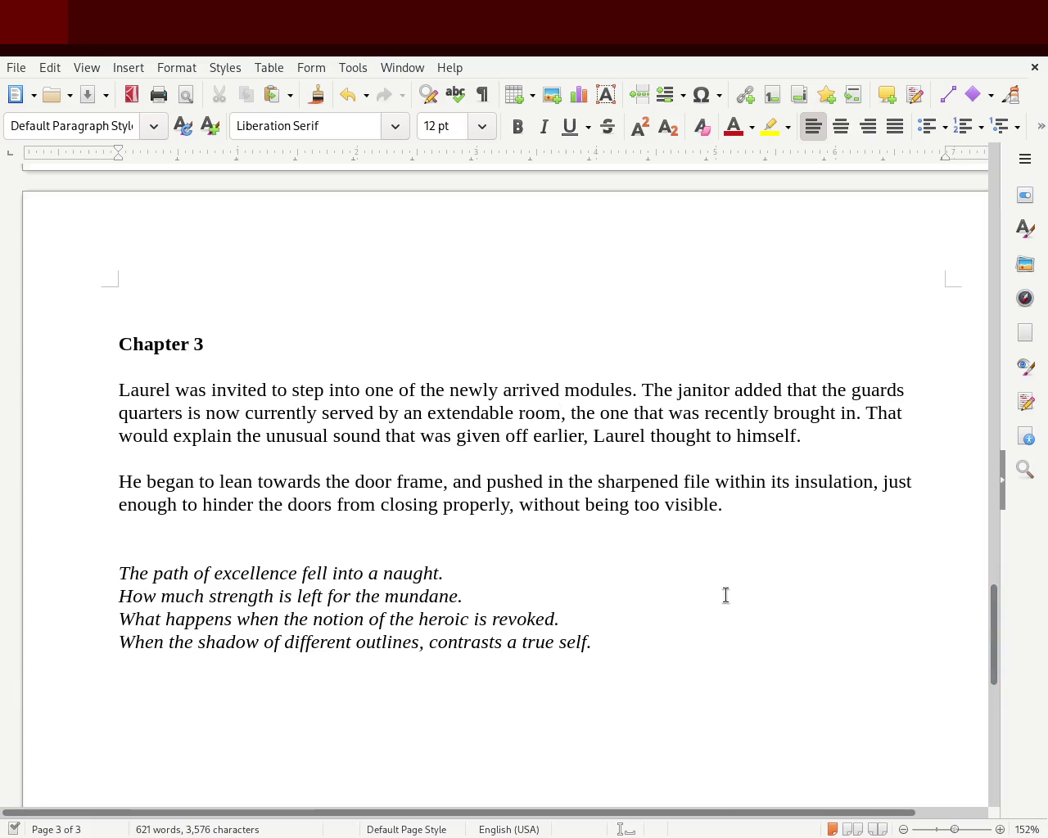
{"action": "left_click", "coordinate": [872, 481]}
- Add 'and broke it off from the nail-clipper' after 'insulation', then start a new sentence with 'Just'
{"action": "type", "text": "and broke it off from the"}
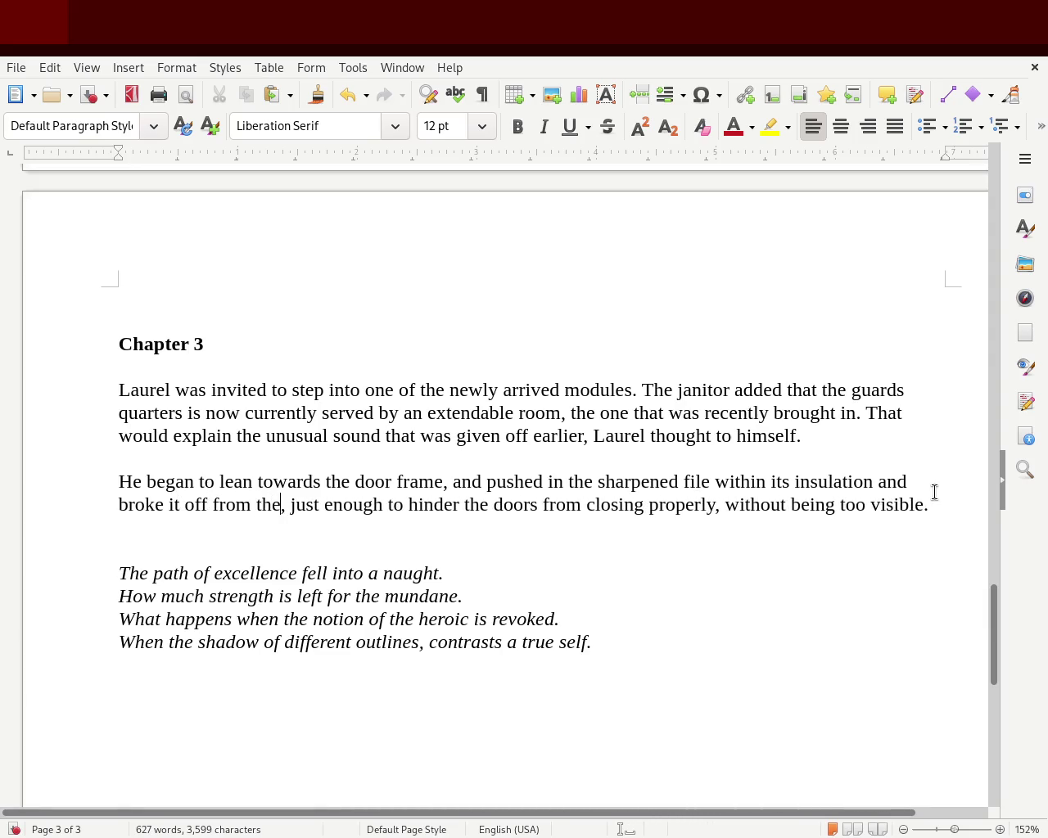
{"action": "type", "text": " nail-cl"}
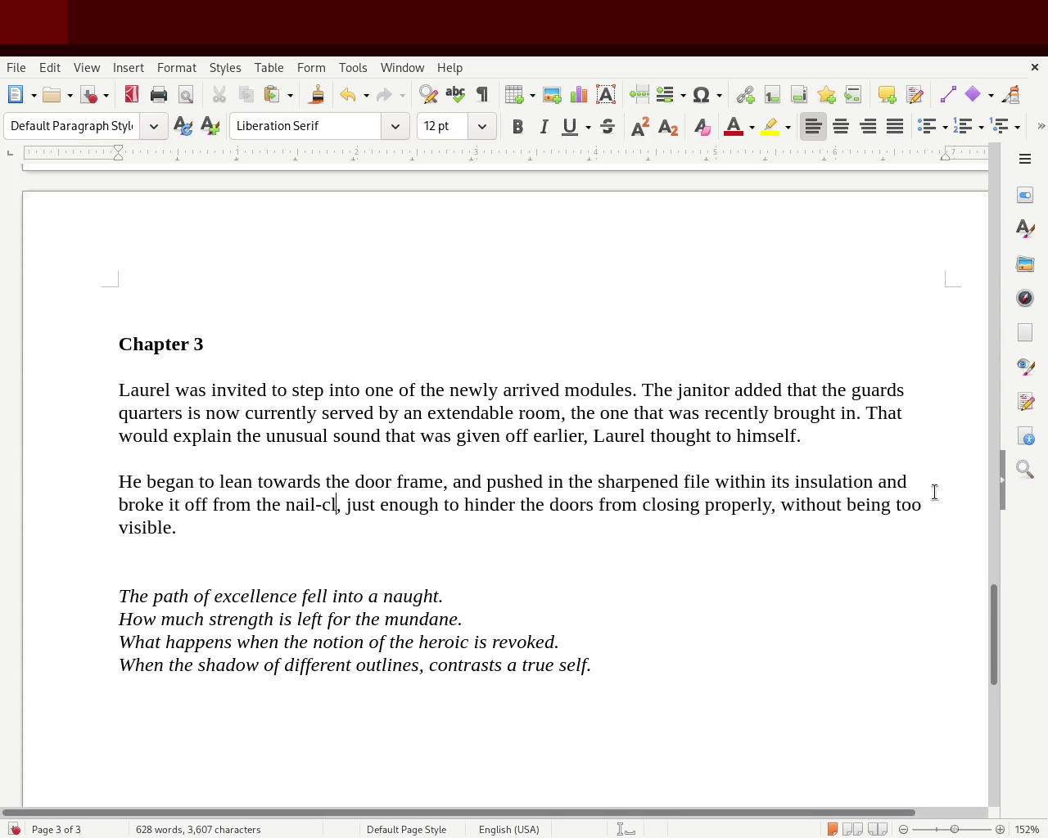
{"action": "type", "text": "ipper"}
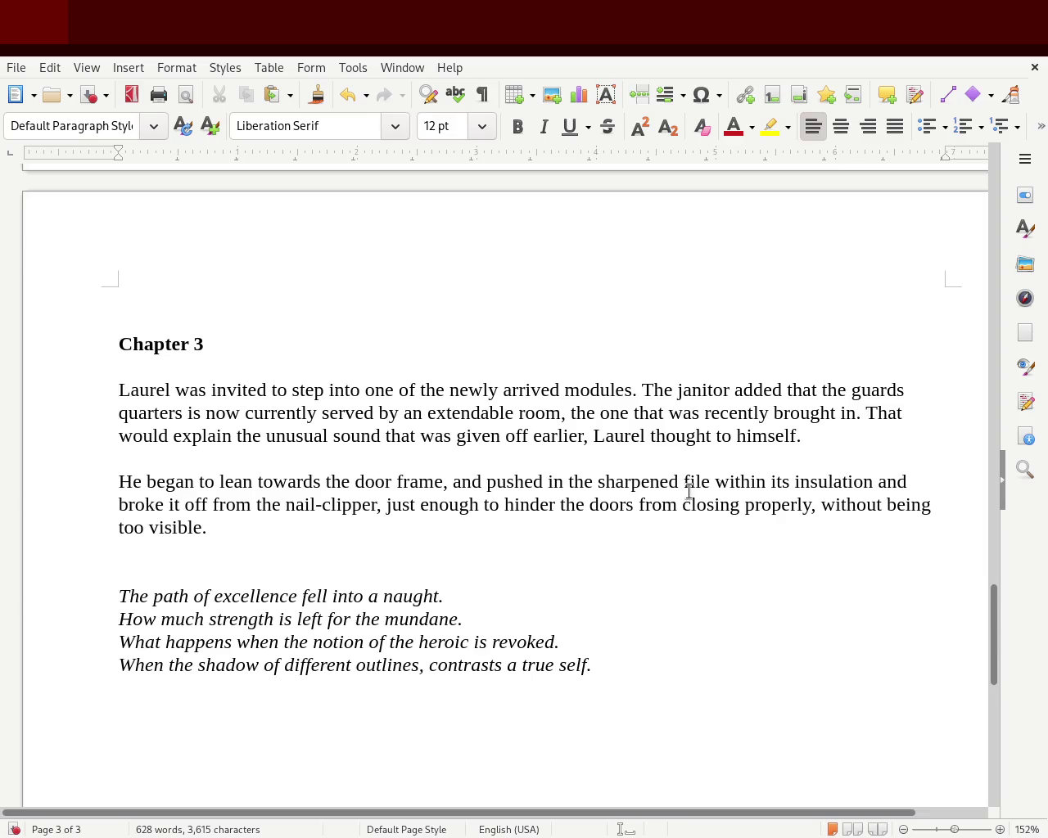
{"action": "key", "text": "Delete"}
{"action": "type", "text": "."}
{"action": "key", "text": "Right"}
{"action": "key", "text": "Delete"}
{"action": "type", "text": "J"}
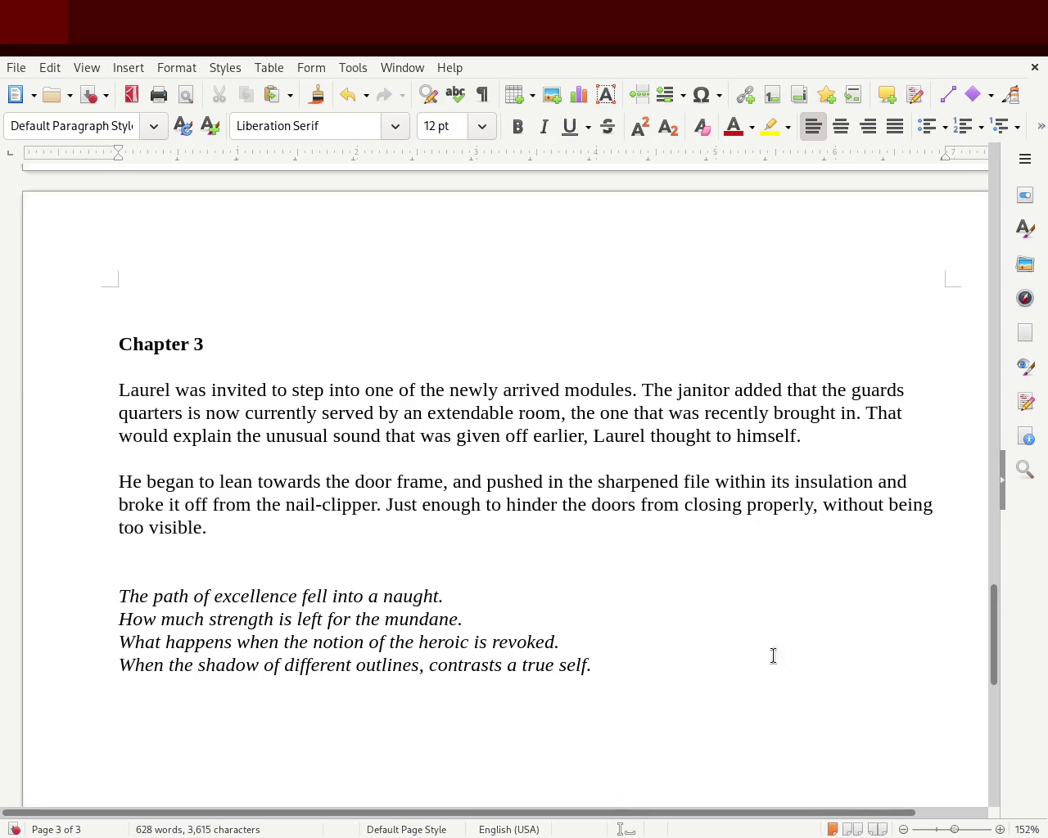
- Scroll back to the top of the story to show the title and italic Prologue
{"action": "mouse_move", "coordinate": [990, 634]}
{"action": "left_mouse_down"}
{"action": "mouse_move", "coordinate": [1032, 495]}
{"action": "mouse_move", "coordinate": [1044, 212]}
{"action": "mouse_move", "coordinate": [1044, 238]}
{"action": "left_mouse_up"}
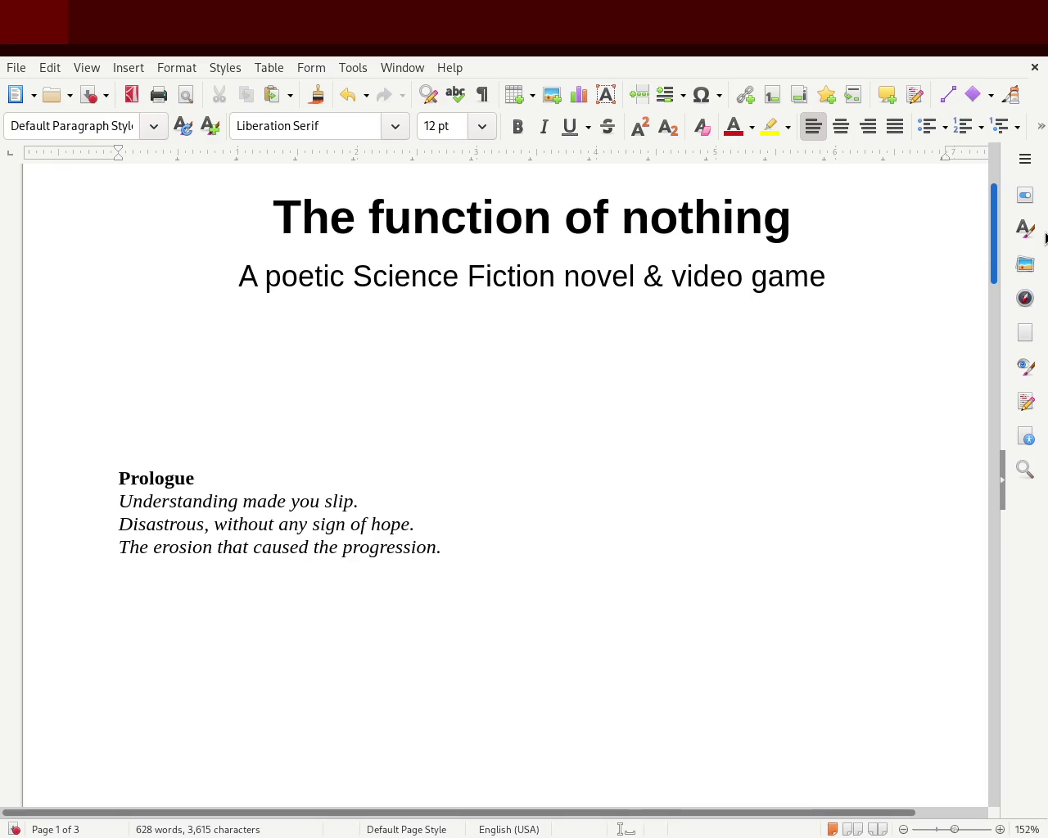
- Scroll down to Chapter 3 on page 3 and click into its second paragraph
{"action": "scroll", "coordinate": [1026, 385], "scroll_direction": "down", "scroll_amount": 10}
{"action": "scroll", "coordinate": [1025, 416], "scroll_direction": "down", "scroll_amount": 5}
{"action": "scroll", "coordinate": [1025, 416], "scroll_direction": "up", "scroll_amount": 3}
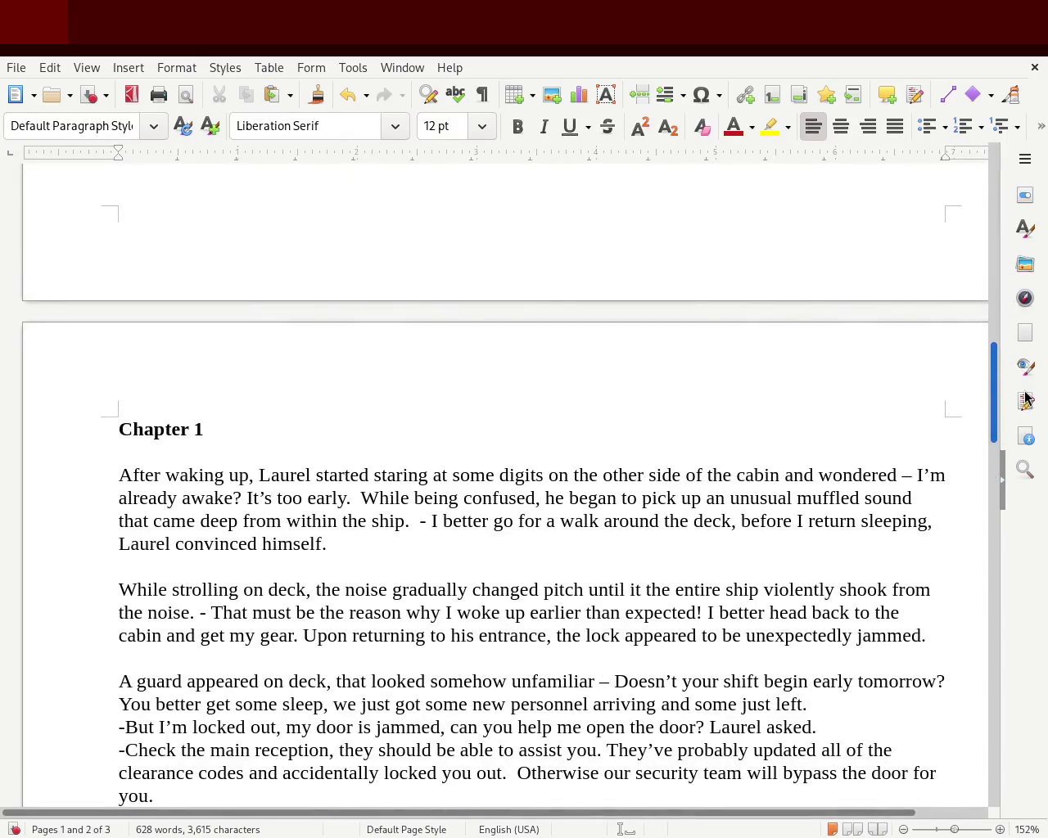
{"action": "scroll", "coordinate": [1025, 443], "scroll_direction": "down", "scroll_amount": 6}
{"action": "scroll", "coordinate": [1023, 473], "scroll_direction": "down", "scroll_amount": 5}
{"action": "scroll", "coordinate": [1023, 491], "scroll_direction": "down", "scroll_amount": 3}
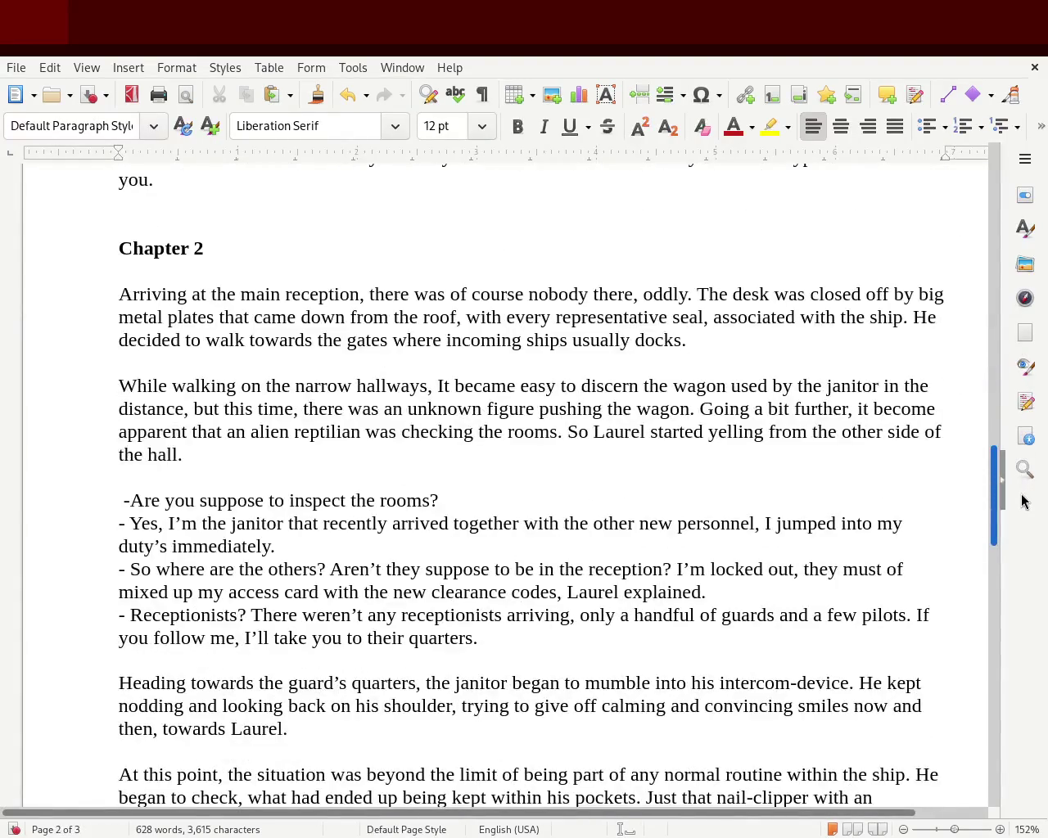
{"action": "scroll", "coordinate": [1024, 500], "scroll_direction": "down", "scroll_amount": 5}
{"action": "scroll", "coordinate": [1026, 545], "scroll_direction": "down", "scroll_amount": 9}
{"action": "scroll", "coordinate": [1027, 546], "scroll_direction": "down", "scroll_amount": 3}
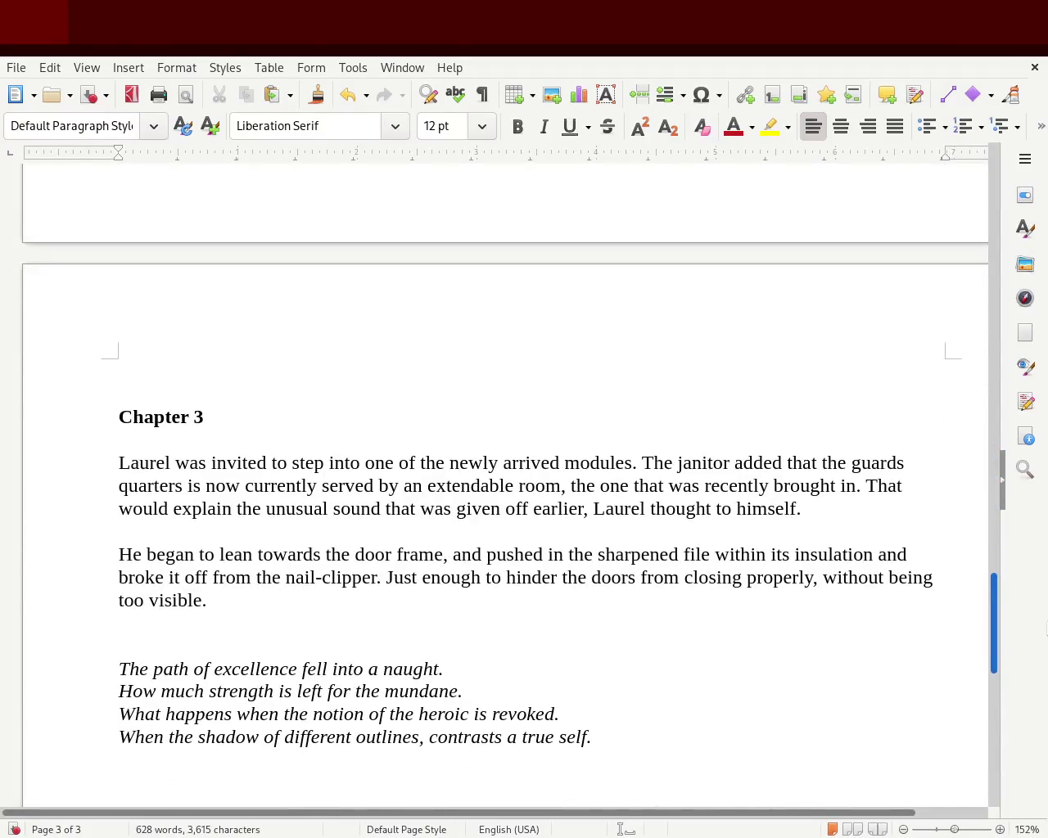
{"action": "scroll", "coordinate": [524, 483], "scroll_direction": "down", "scroll_amount": 3}
{"action": "left_click", "coordinate": [394, 433]}
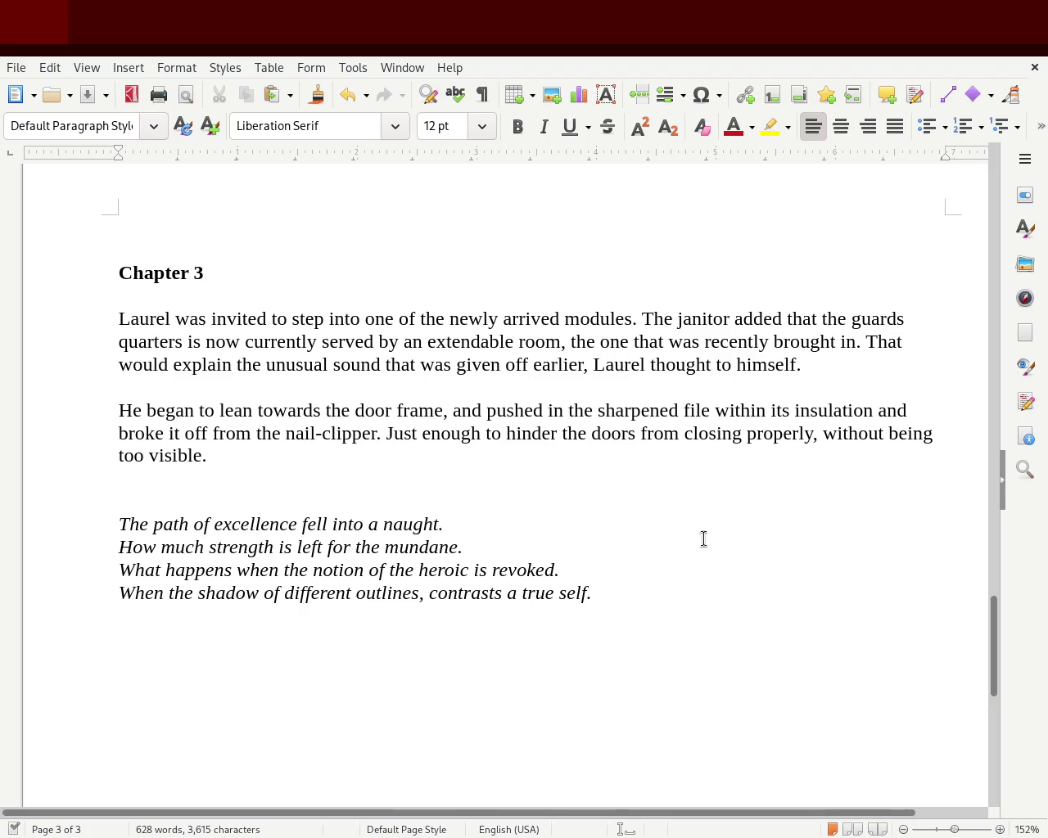
- Delete the word 'now' from Chapter 3's opening sentence
{"action": "double_click", "coordinate": [224, 340]}
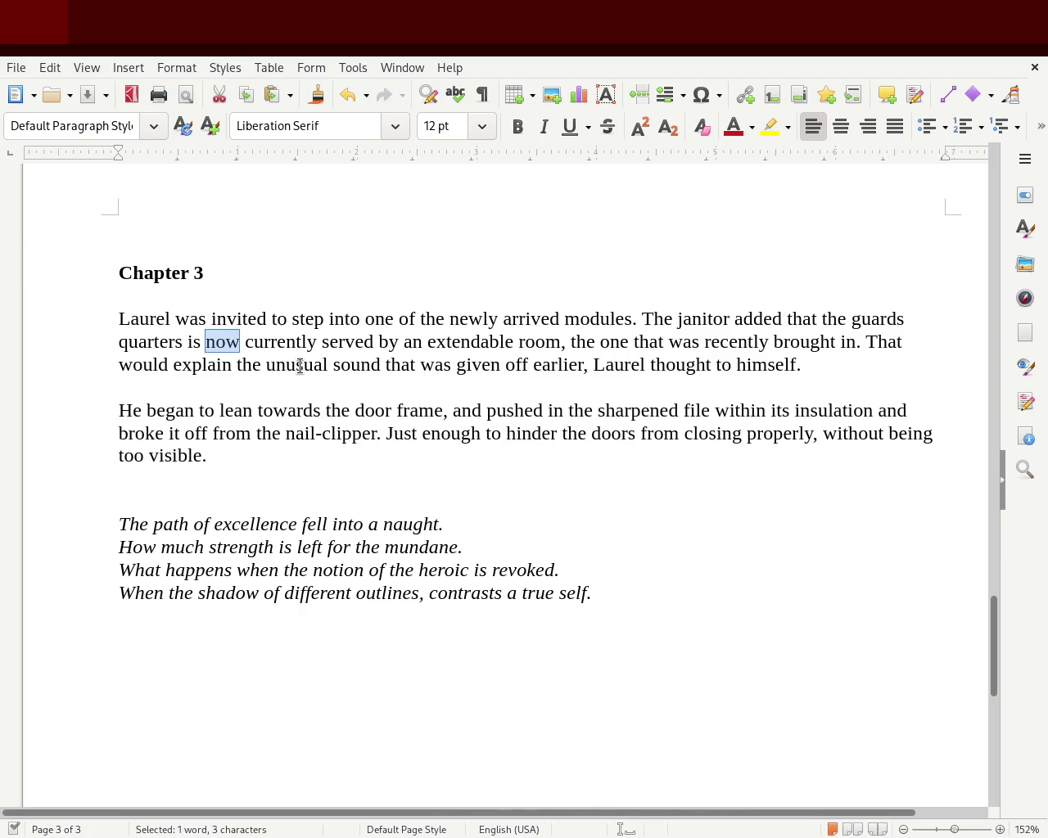
{"action": "key", "text": "Delete"}
{"action": "key", "text": "Delete"}
{"action": "left_click", "coordinate": [522, 343]}
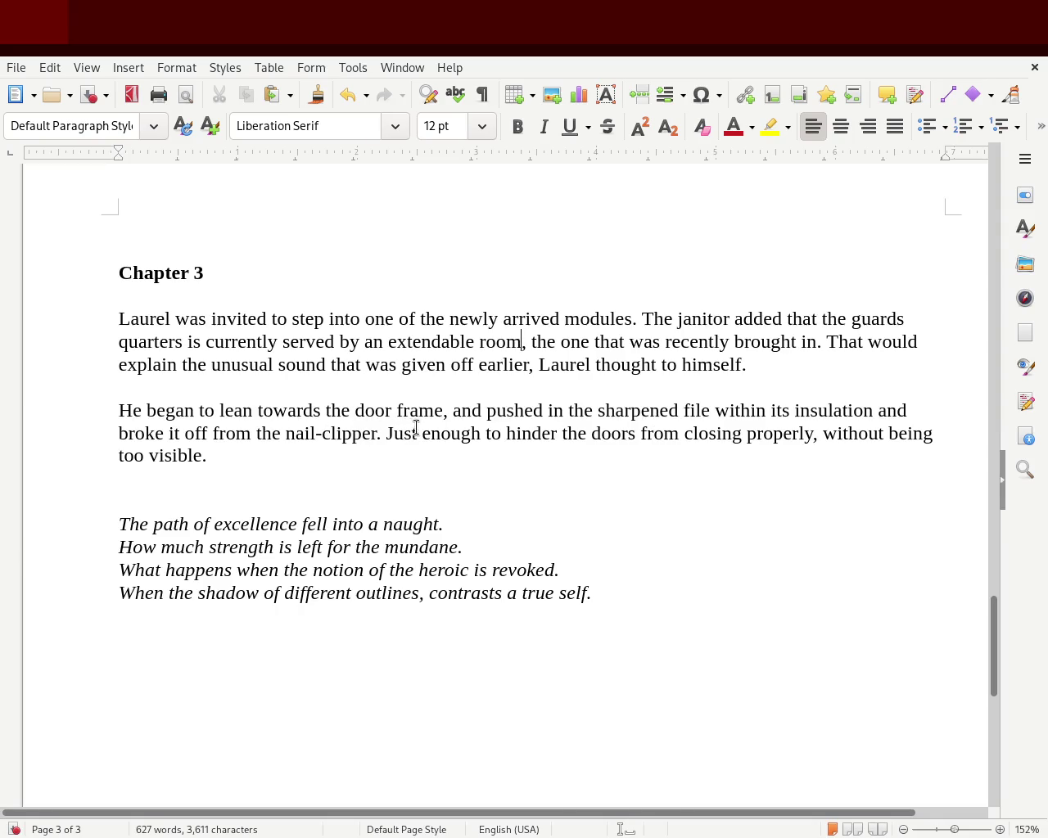
- Insert 'during the discussing' after the word 'frame'
{"action": "left_click", "coordinate": [444, 410]}
{"action": "type", "text": "while "}
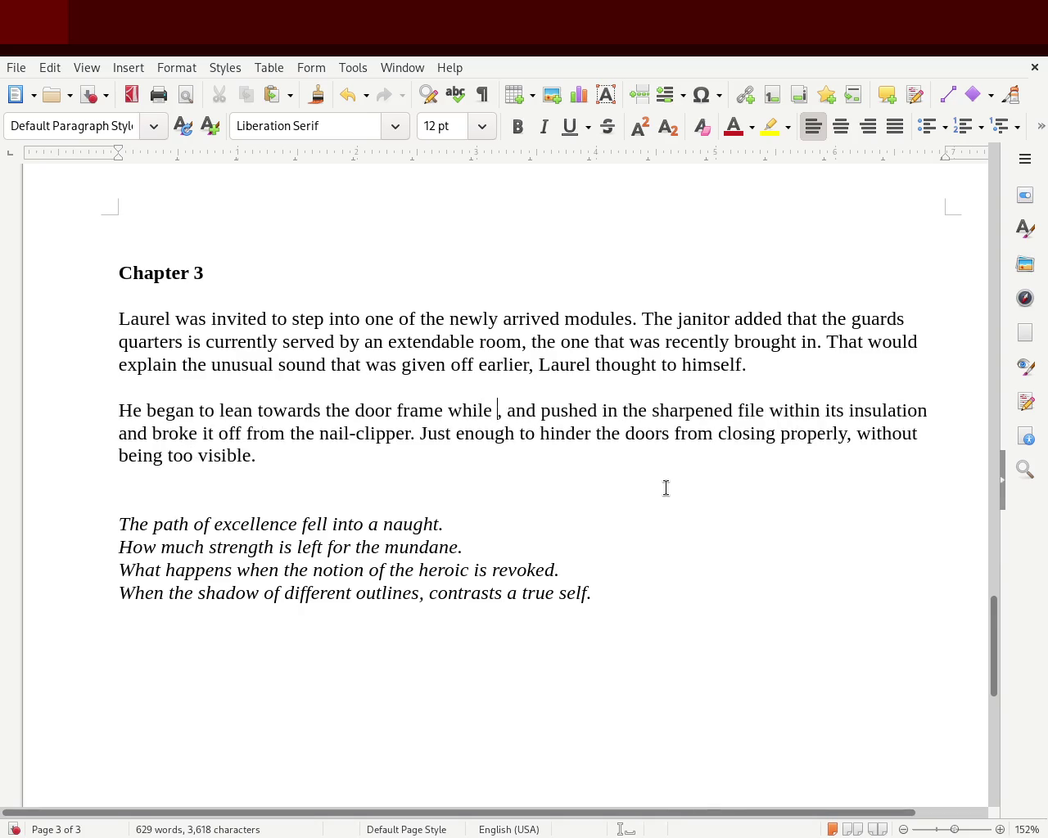
{"action": "type", "text": "discussing"}
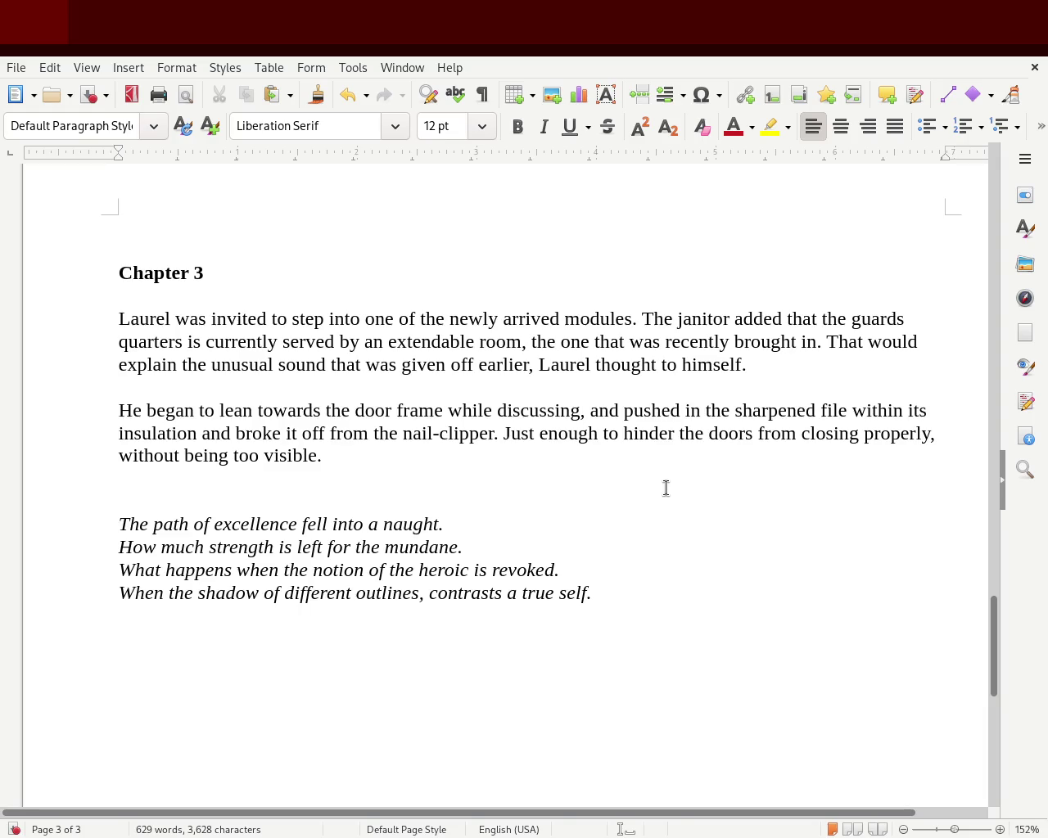
{"action": "key", "text": "Left"}
{"action": "key", "text": "Left"}
{"action": "key", "text": "Left"}
{"action": "key", "text": "Left"}
{"action": "key", "text": "Left"}
{"action": "key", "text": "Left"}
{"action": "key", "text": "BackSpace"}
{"action": "key", "text": "BackSpace"}
{"action": "key", "text": "BackSpace"}
{"action": "key", "text": "BackSpace"}
{"action": "key", "text": "BackSpace"}
{"action": "type", "text": "during "}
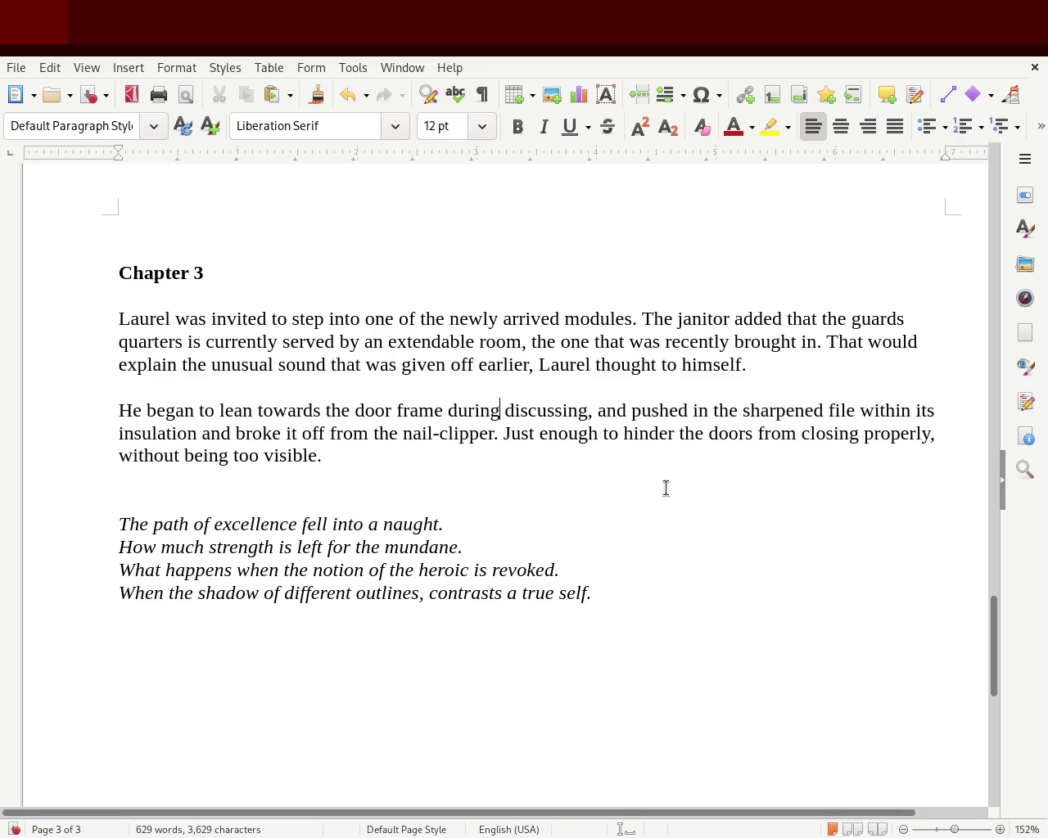
{"action": "type", "text": "the"}
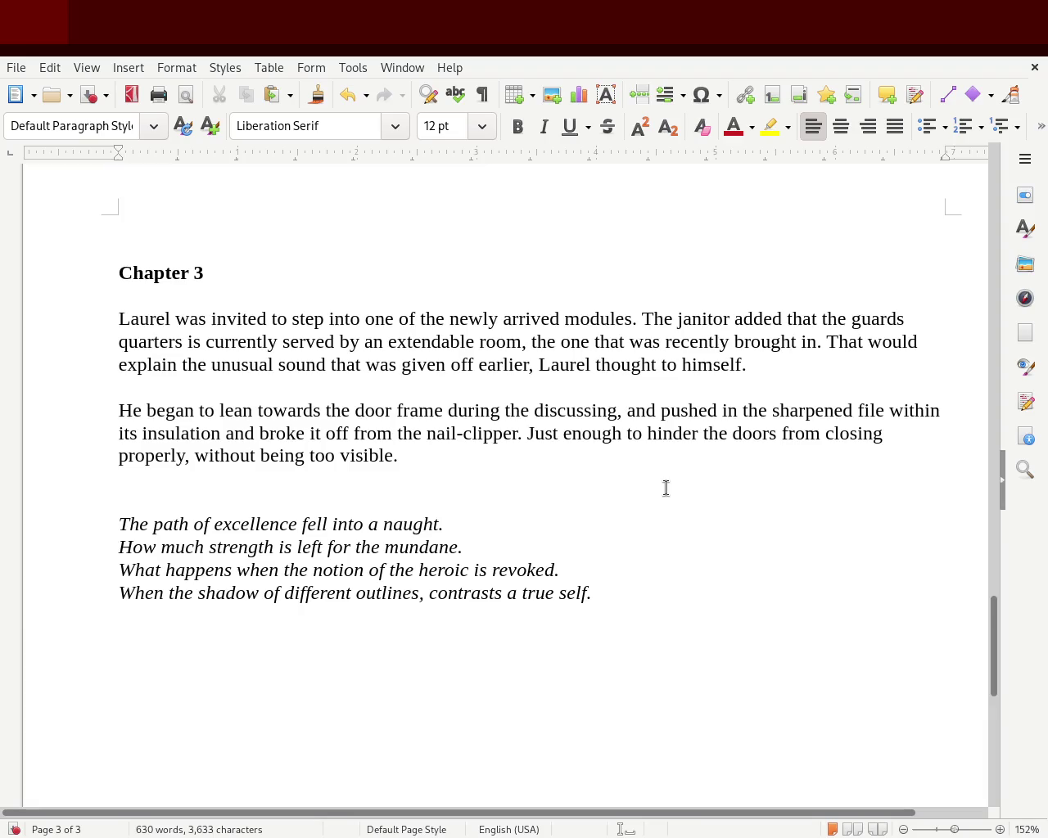
- End the sentence after 'discussing' with a period and start the next with 'He managed to'
{"action": "double_click", "coordinate": [641, 410]}
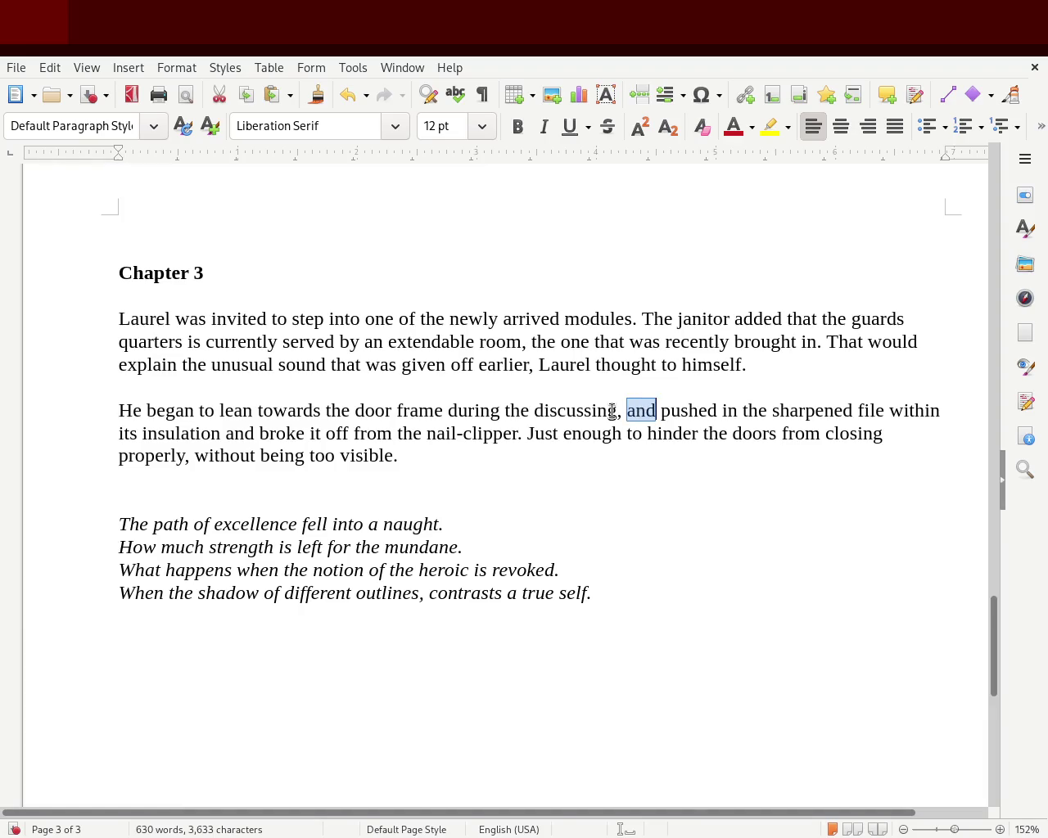
{"action": "key", "text": "Left"}
{"action": "key", "text": "Left"}
{"action": "key", "text": "BackSpace"}
{"action": "type", "text": "."}
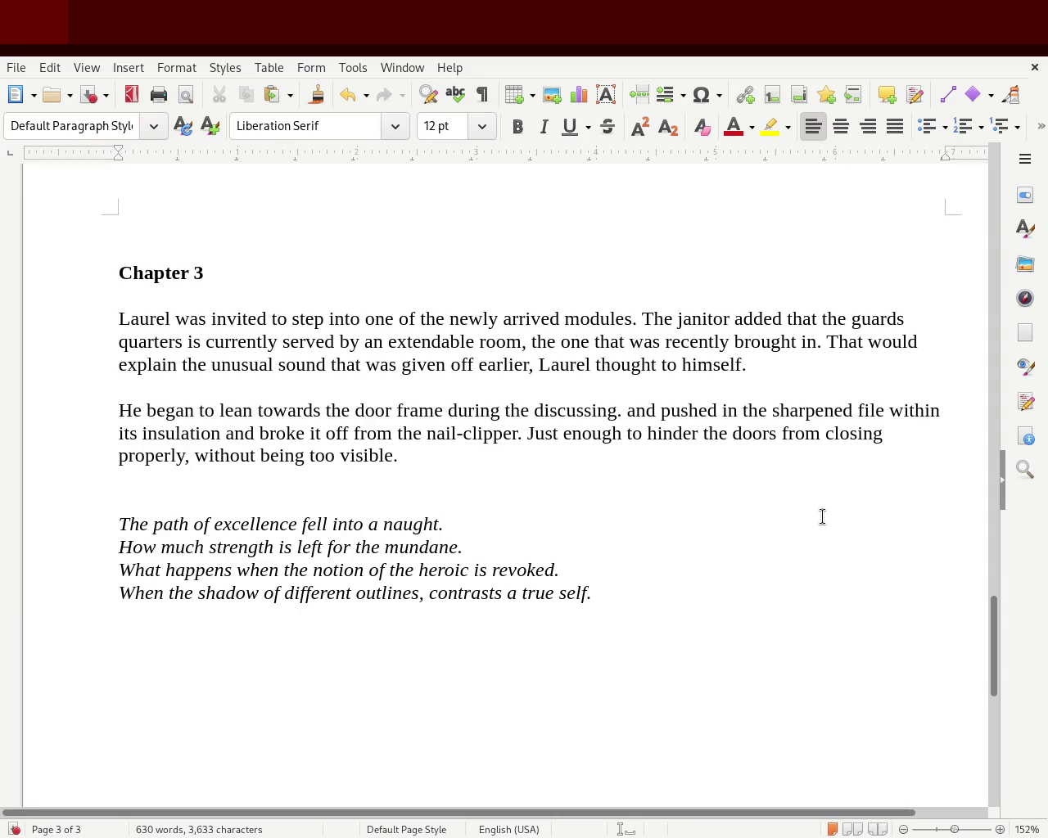
{"action": "key", "text": "Delete"}
{"action": "key", "text": "Delete"}
{"action": "key", "text": "Delete"}
{"action": "type", "text": "He manage"}
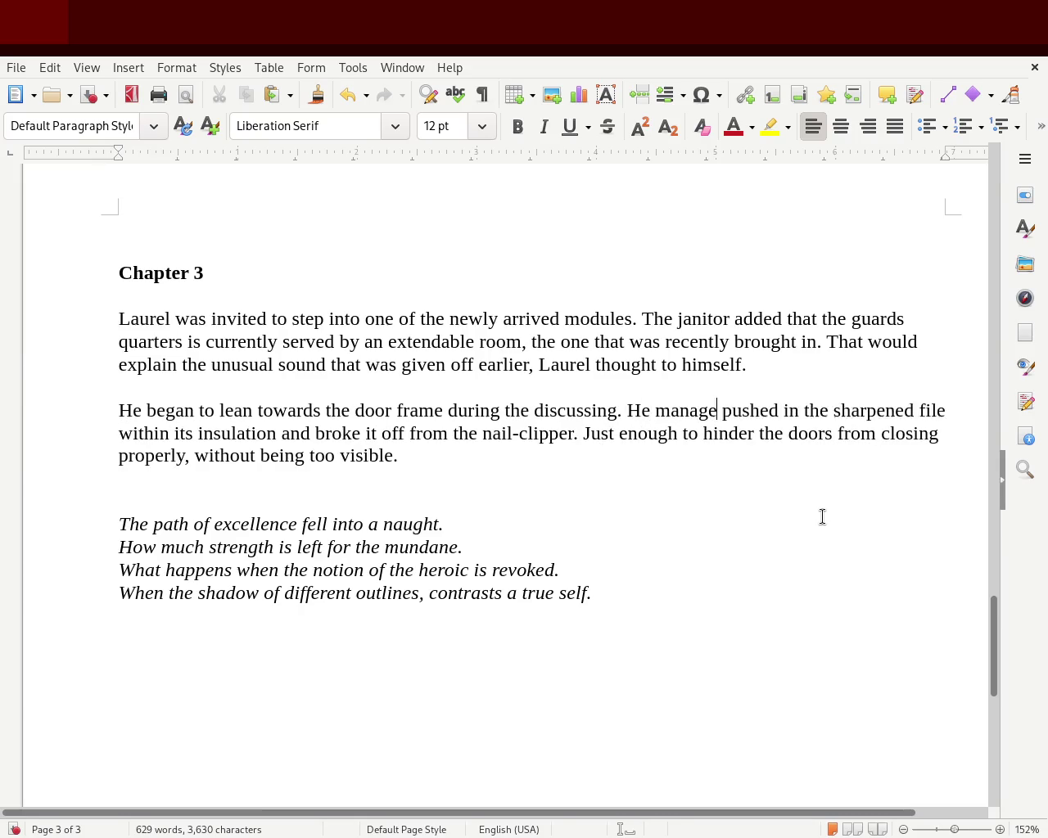
{"action": "type", "text": "d t"}
{"action": "key", "text": "BackSpace"}
{"action": "type", "text": "to"}
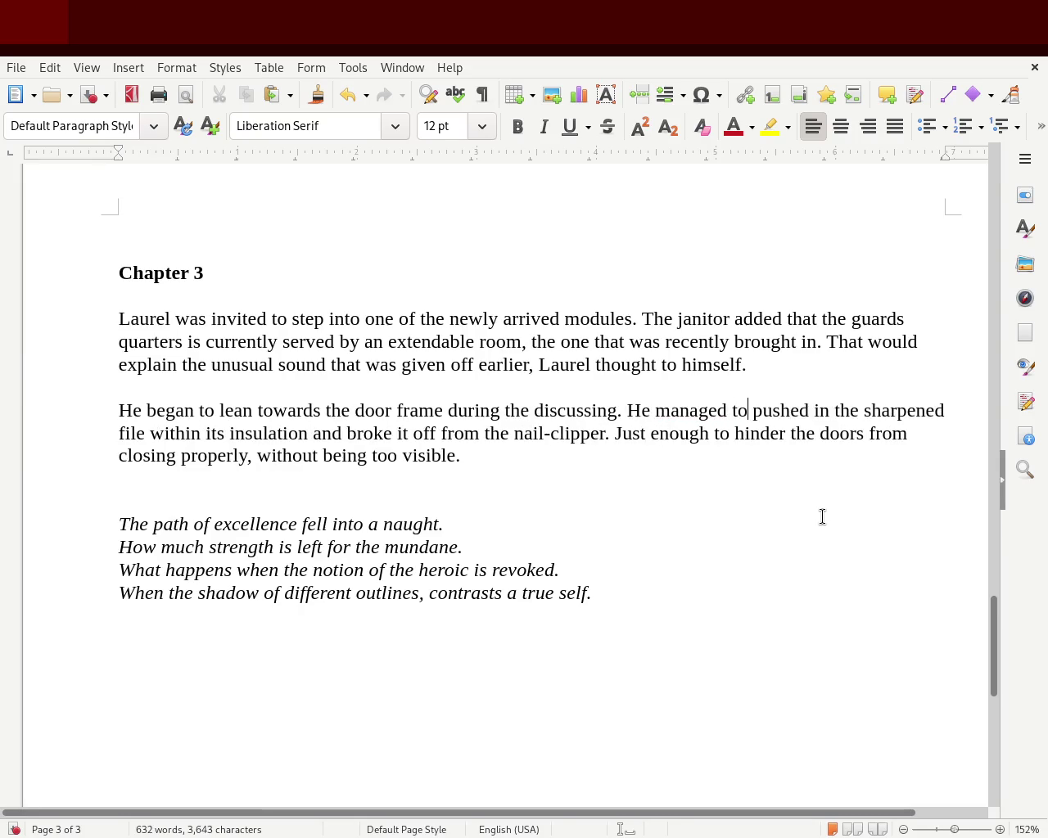
- Change 'pushed' to 'push' so it reads 'He managed to push in the sharpened file'
{"action": "key", "text": "Right"}
{"action": "key", "text": "Right"}
{"action": "key", "text": "Right"}
{"action": "key", "text": "Delete"}
{"action": "key", "text": "Delete"}
{"action": "key", "text": "Right"}
{"action": "key", "text": "Right"}
{"action": "key", "text": "Right"}
{"action": "key", "text": "Right"}
{"action": "key", "text": "Right"}
{"action": "key", "text": "Right"}
{"action": "key", "text": "Right"}
{"action": "key", "text": "Right"}
{"action": "key", "text": "Right"}
{"action": "key", "text": "Right"}
{"action": "key", "text": "Right"}
{"action": "key", "text": "Right"}
{"action": "key", "text": "Right"}
{"action": "key", "text": "Left"}
{"action": "key", "text": "Left"}
{"action": "key", "text": "Left"}
{"action": "key", "text": "Right"}
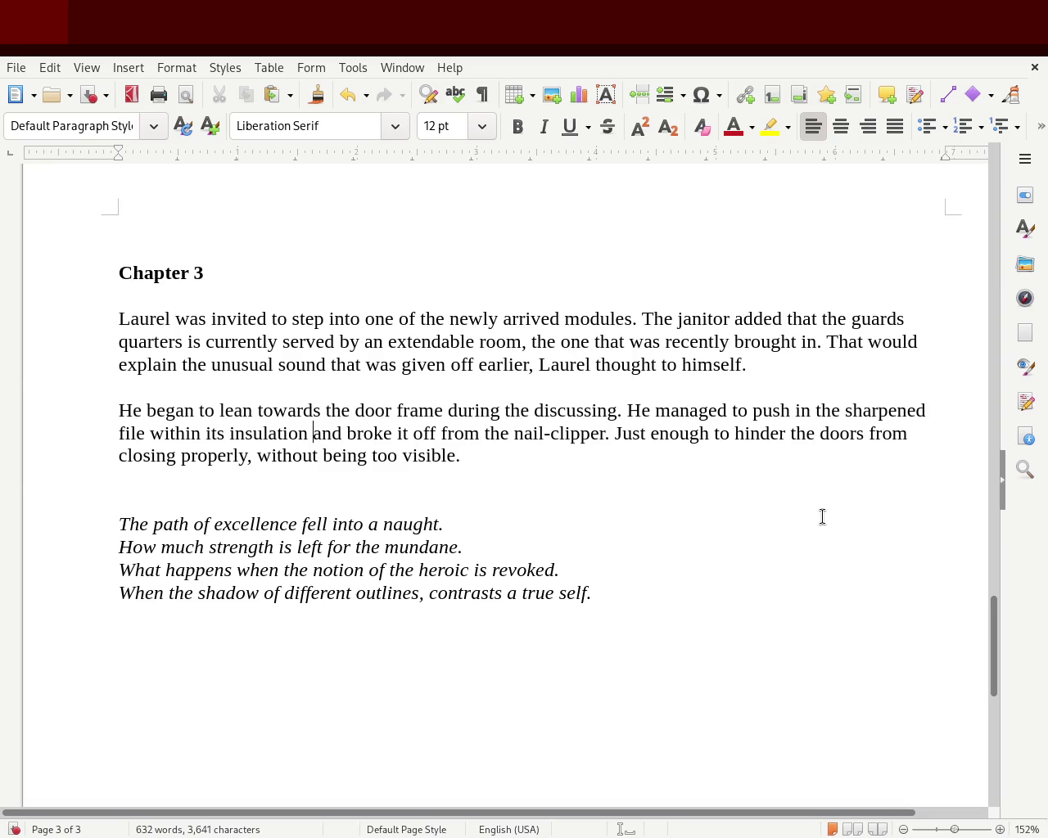
{"action": "key", "text": "Right"}
{"action": "key", "text": "Right"}
{"action": "key", "text": "Right"}
{"action": "key", "text": "Right"}
{"action": "key", "text": "Right"}
{"action": "key", "text": "Right"}
{"action": "key", "text": "Right"}
{"action": "key", "text": "Right"}
{"action": "key", "text": "Right"}
{"action": "key", "text": "Right"}
{"action": "key", "text": "Right"}
{"action": "key", "text": "Right"}
{"action": "key", "text": "Right"}
{"action": "key", "text": "Right"}
{"action": "key", "text": "Right"}
{"action": "key", "text": "Right"}
{"action": "key", "text": "Right"}
- Correct 'during the discussing' to 'during the discussion' and save the story
{"action": "key", "text": "Left"}
{"action": "key", "text": "Left"}
{"action": "key", "text": "Left"}
{"action": "key", "text": "Left"}
{"action": "key", "text": "Left"}
{"action": "key", "text": "Left"}
{"action": "key", "text": "Left"}
{"action": "key", "text": "Left"}
{"action": "key", "text": "Left"}
{"action": "key", "text": "Right"}
{"action": "key", "text": "Right"}
{"action": "key", "text": "Right"}
{"action": "key", "text": "Right"}
{"action": "key", "text": "Right"}
{"action": "key", "text": "Right"}
{"action": "key", "text": "Right"}
{"action": "double_click", "coordinate": [586, 409]}
{"action": "type", "text": "du"}
{"action": "key", "text": "BackSpace"}
{"action": "type", "text": "os"}
{"action": "key", "text": "BackSpace"}
{"action": "key", "text": "BackSpace"}
{"action": "type", "text": "iscussion"}
{"action": "key", "text": "ctrl+s"}
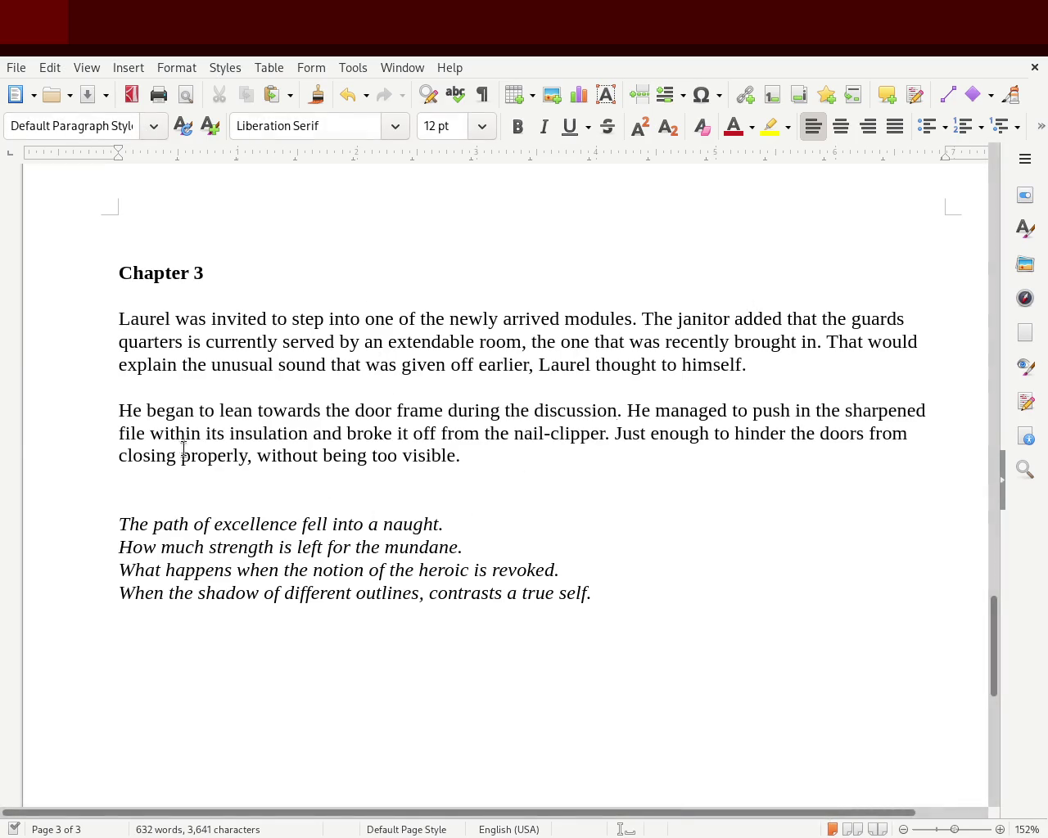
- Start a new paragraph after 'visible.' reading 'While entering, he notices that'
{"action": "left_click", "coordinate": [555, 464]}
{"action": "key", "text": "Return"}
{"action": "key", "text": "Return"}
{"action": "type", "text": "W"}
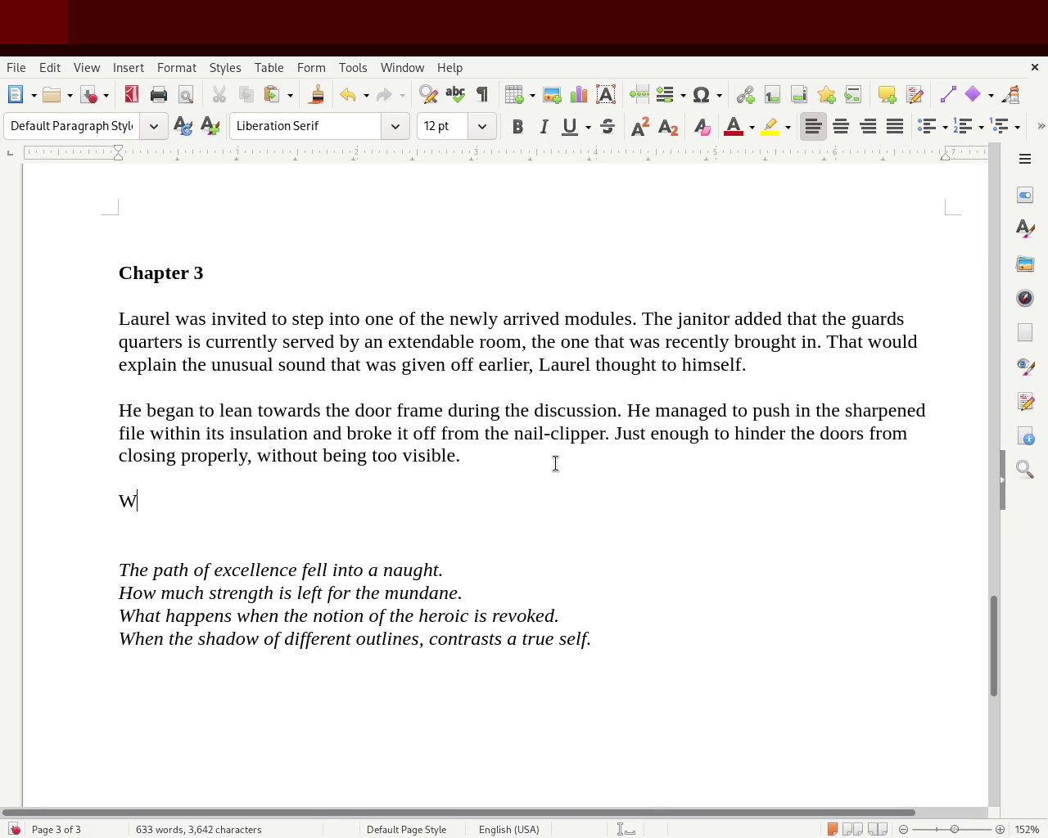
{"action": "type", "text": "hile entering,."}
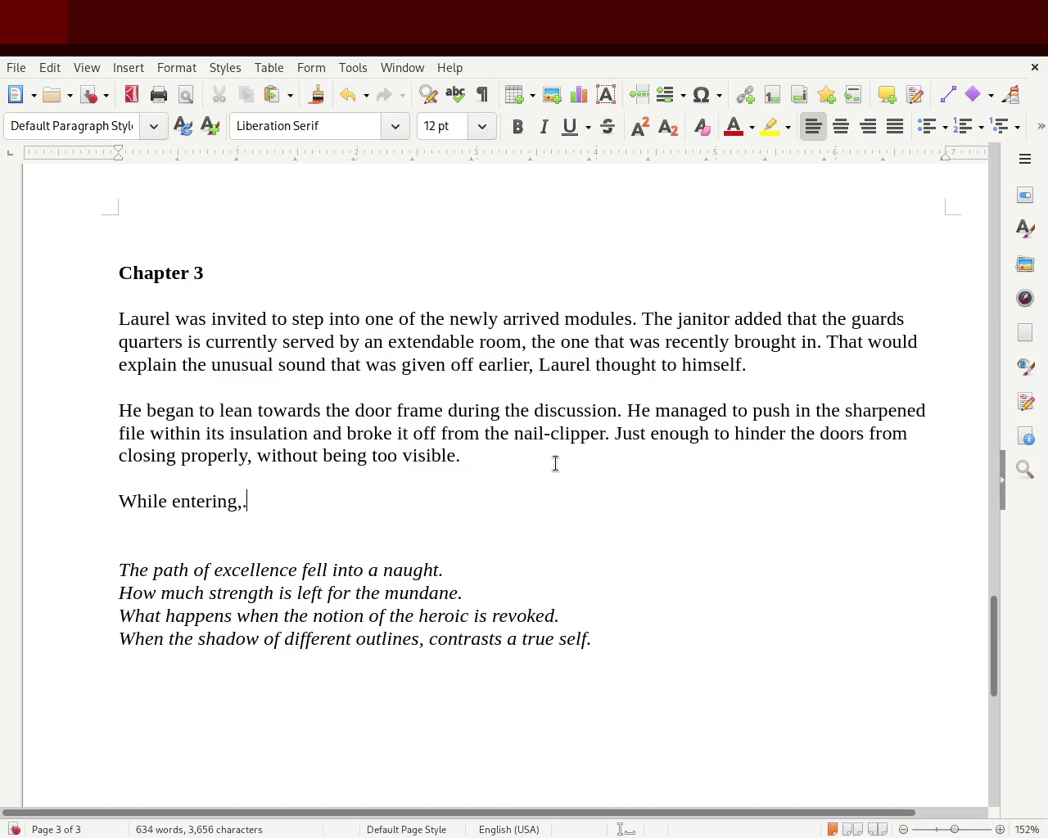
{"action": "key", "text": "BackSpace"}
{"action": "type", "text": "h"}
{"action": "type", "text": "e notices that eve"}
{"action": "key", "text": "BackSpace"}
{"action": "key", "text": "BackSpace"}
{"action": "key", "text": "BackSpace"}
- Finish it with 'the regular receptions are presence within the room.', fixing 'precense'
{"action": "type", "text": "the regular receptions"}
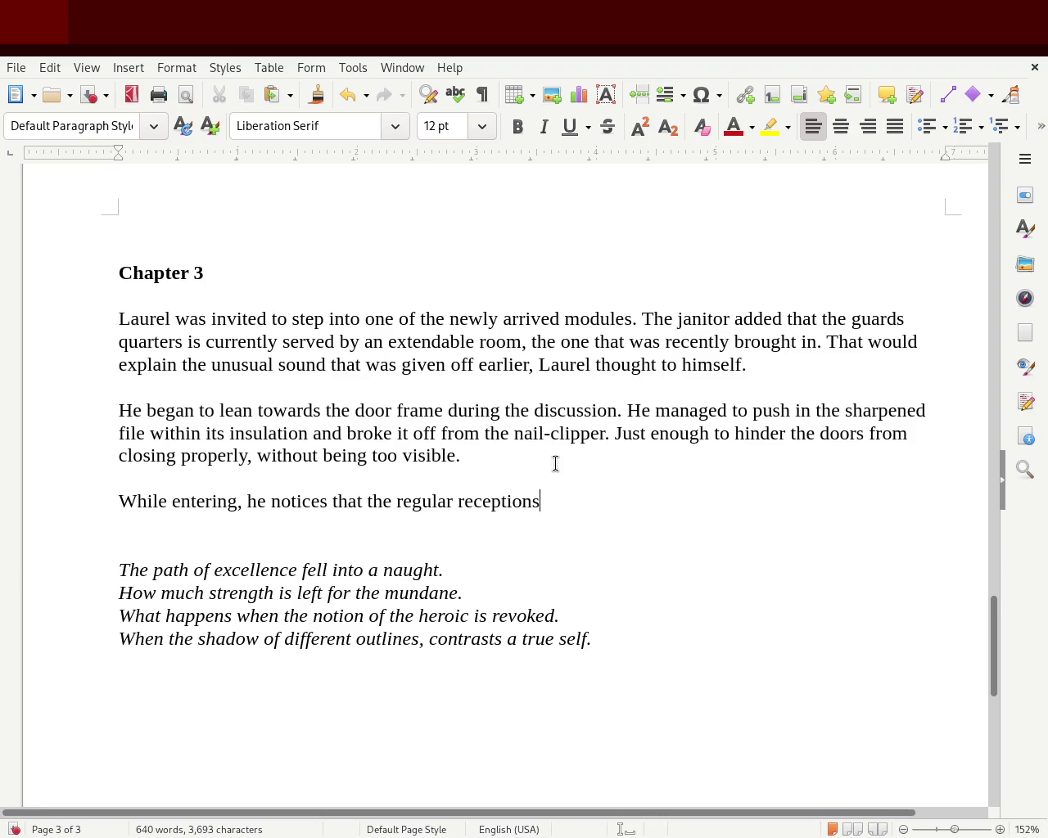
{"action": "type", "text": " are "}
{"action": "type", "text": "precense withio"}
{"action": "key", "text": "BackSpace"}
{"action": "type", "text": "n tht"}
{"action": "key", "text": "BackSpace"}
{"action": "key", "text": "BackSpace"}
{"action": "type", "text": "e too"}
{"action": "key", "text": "BackSpace"}
{"action": "key", "text": "BackSpace"}
{"action": "key", "text": "BackSpace"}
{"action": "type", "text": "room."}
{"action": "double_click", "coordinate": [625, 501]}
{"action": "type", "text": "presence"}
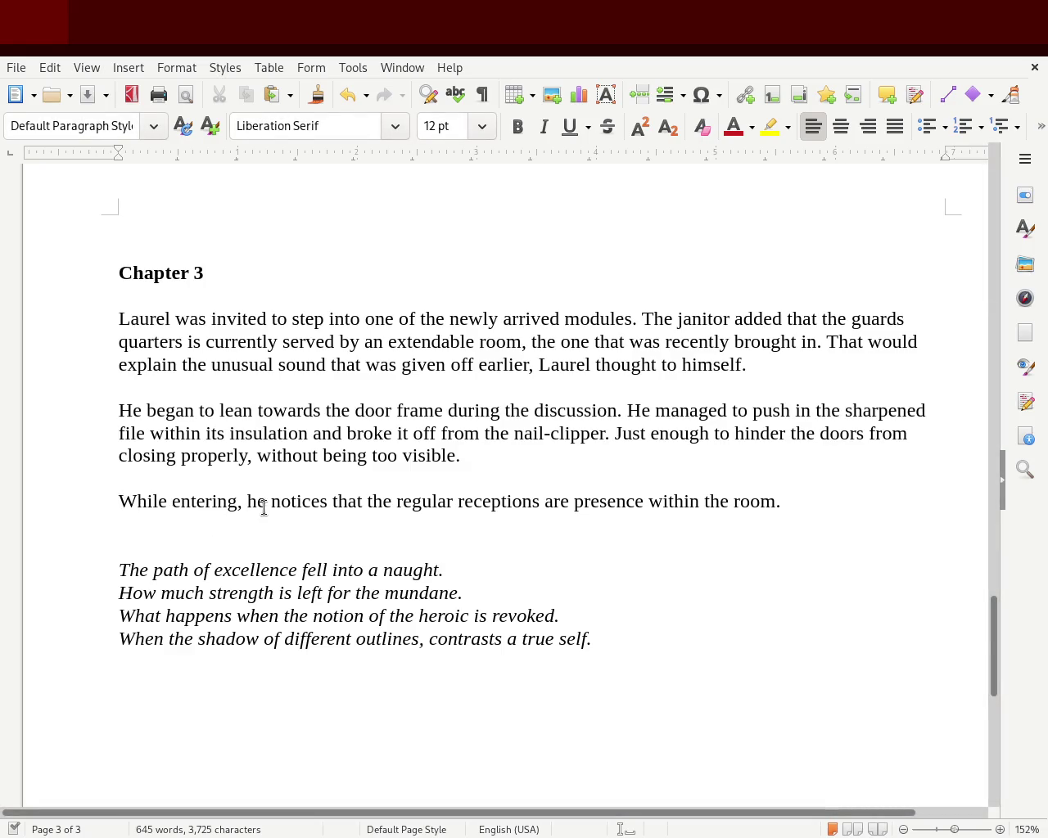
- Insert 'staff of' after 'regular' and change 'receptions' to 'receptionists'
{"action": "left_click", "coordinate": [453, 501]}
{"action": "type", "text": "sta "}
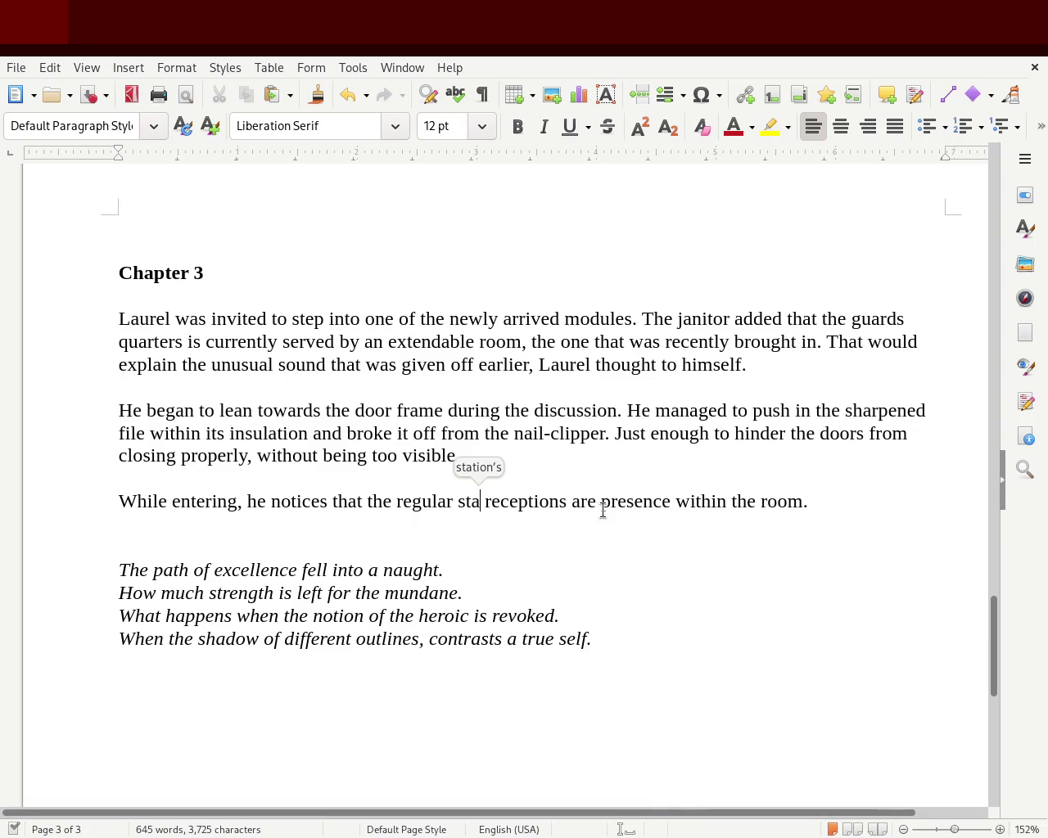
{"action": "type", "text": "ff of"}
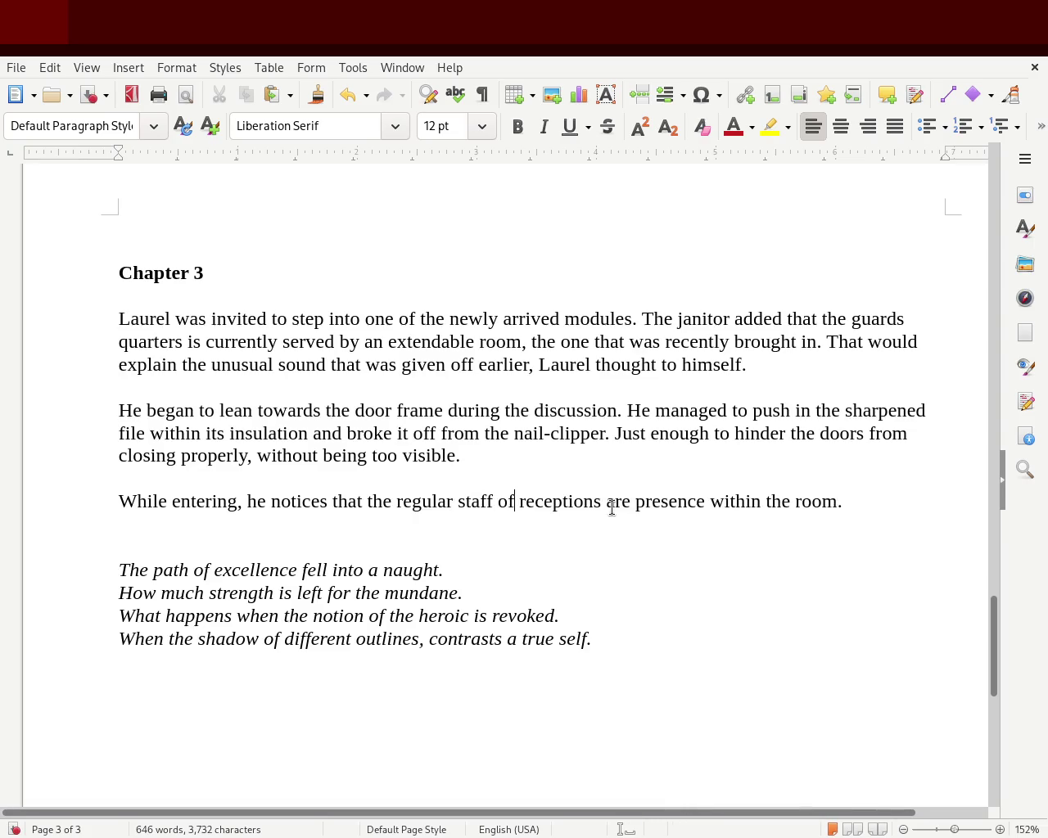
{"action": "double_click", "coordinate": [554, 496]}
{"action": "type", "text": "receptionsists"}
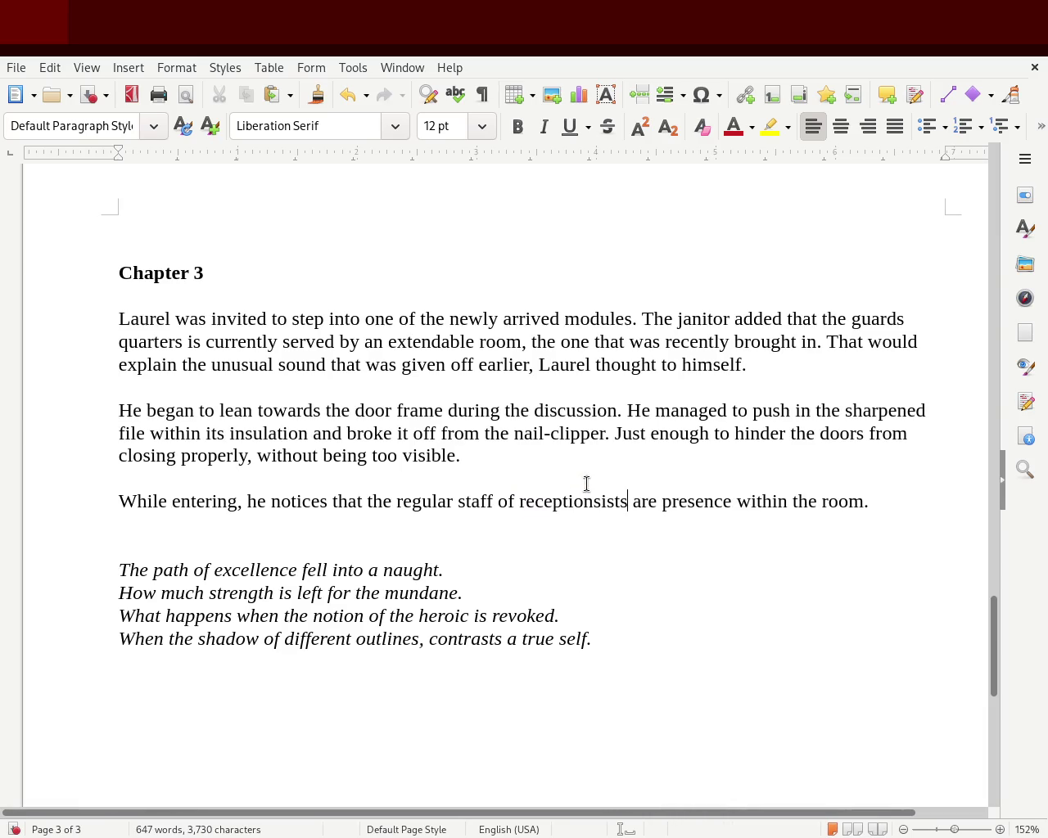
{"action": "left_click", "coordinate": [492, 475]}
{"action": "double_click", "coordinate": [573, 503]}
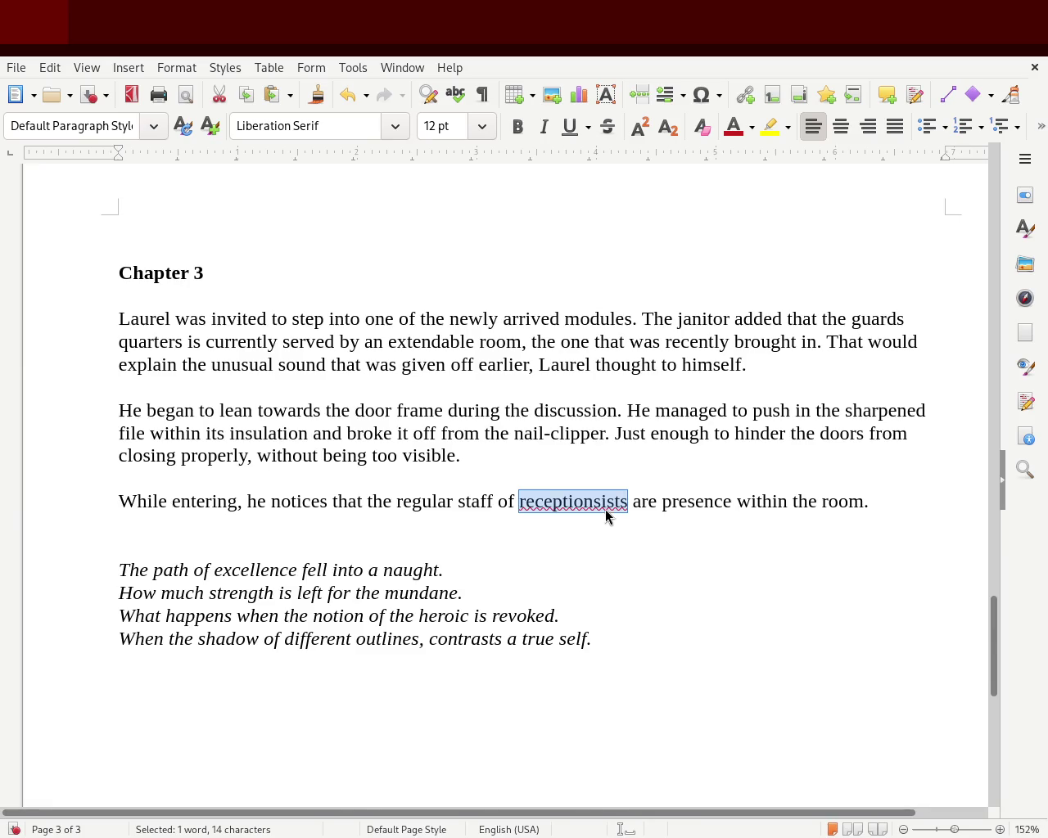
{"action": "double_click", "coordinate": [583, 500]}
{"action": "type", "text": "receptionists"}
- Retype the word 'presence' and change 'within the room' to 'inside the module'
{"action": "left_click", "coordinate": [691, 572]}
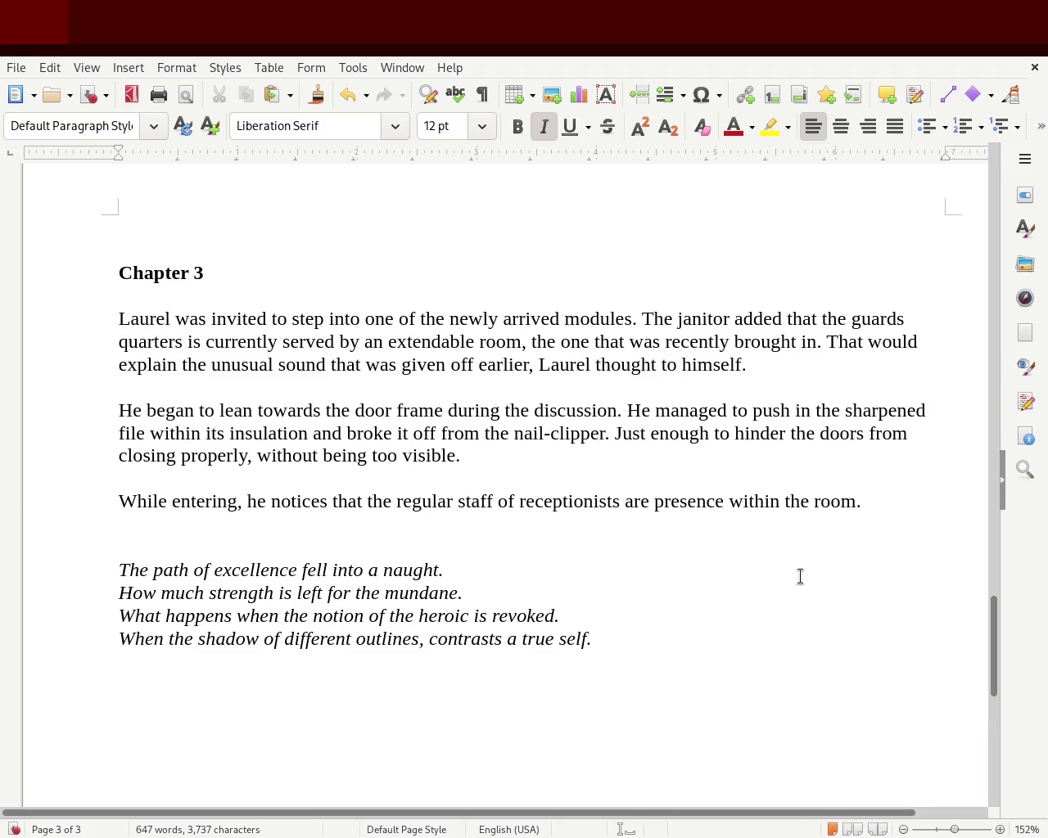
{"action": "double_click", "coordinate": [701, 501]}
{"action": "type", "text": "preten"}
{"action": "key", "text": "BackSpace"}
{"action": "key", "text": "BackSpace"}
{"action": "key", "text": "BackSpace"}
{"action": "type", "text": "sen"}
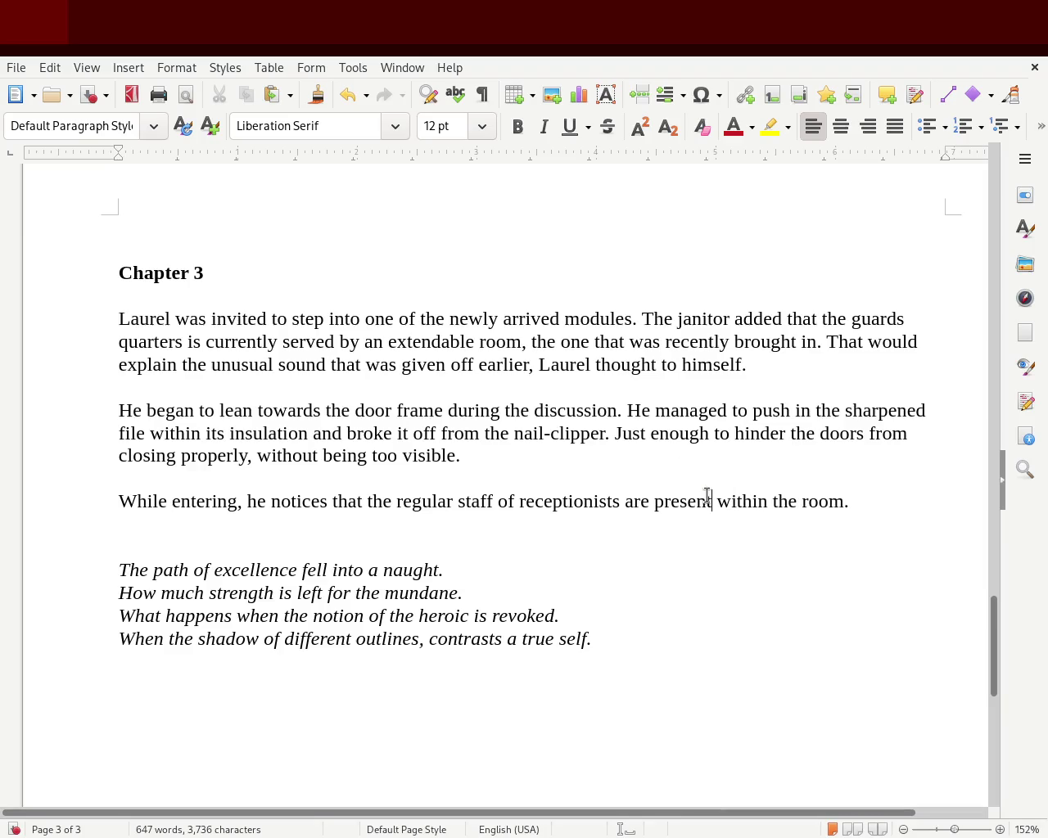
{"action": "left_click", "coordinate": [631, 586]}
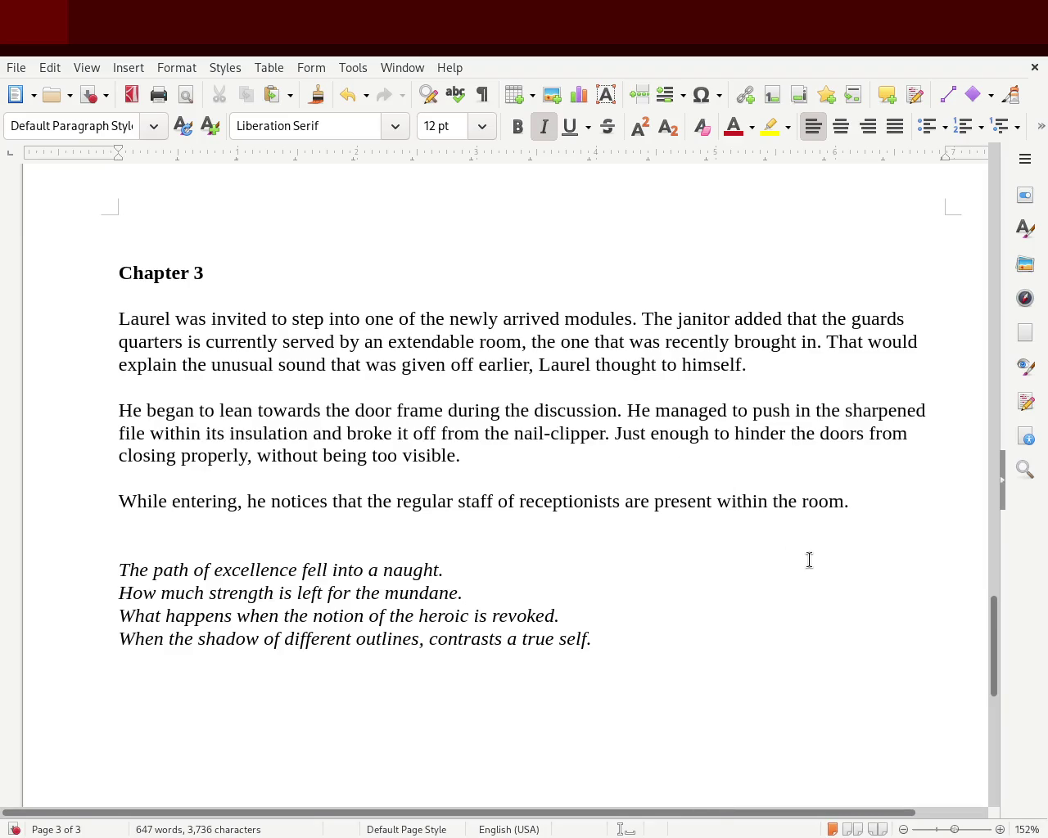
{"action": "double_click", "coordinate": [751, 501]}
{"action": "type", "text": "inside"}
{"action": "double_click", "coordinate": [810, 504]}
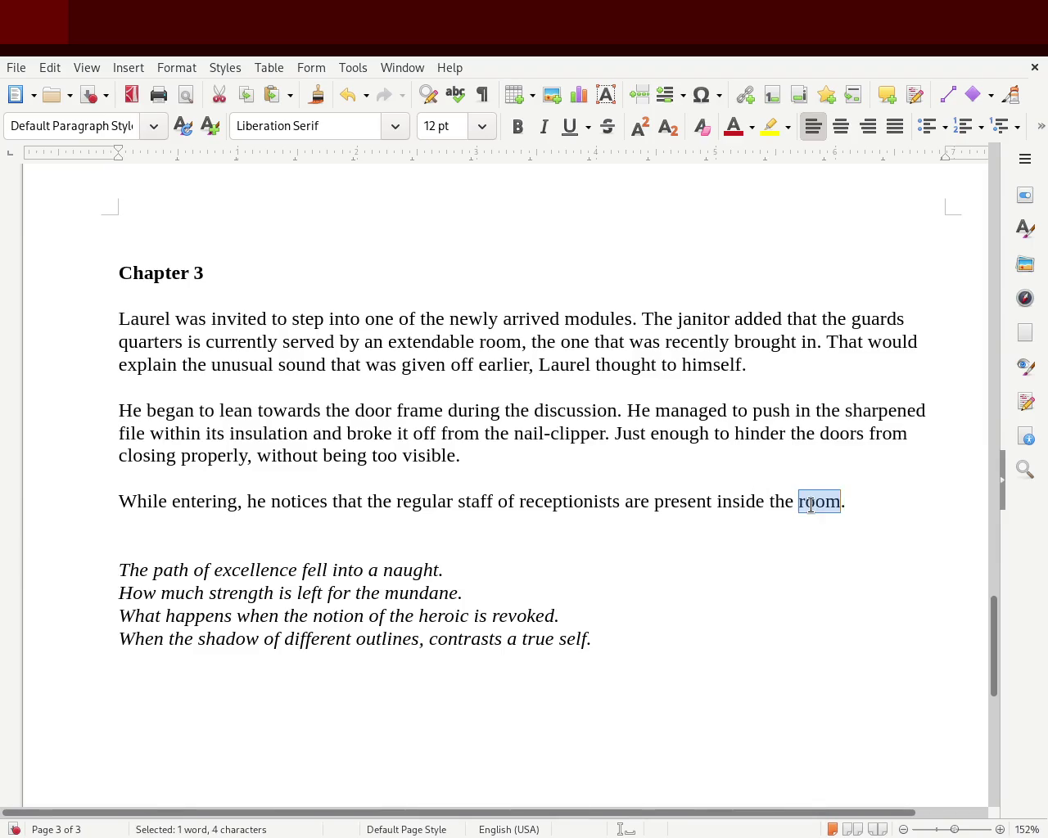
{"action": "type", "text": "module"}
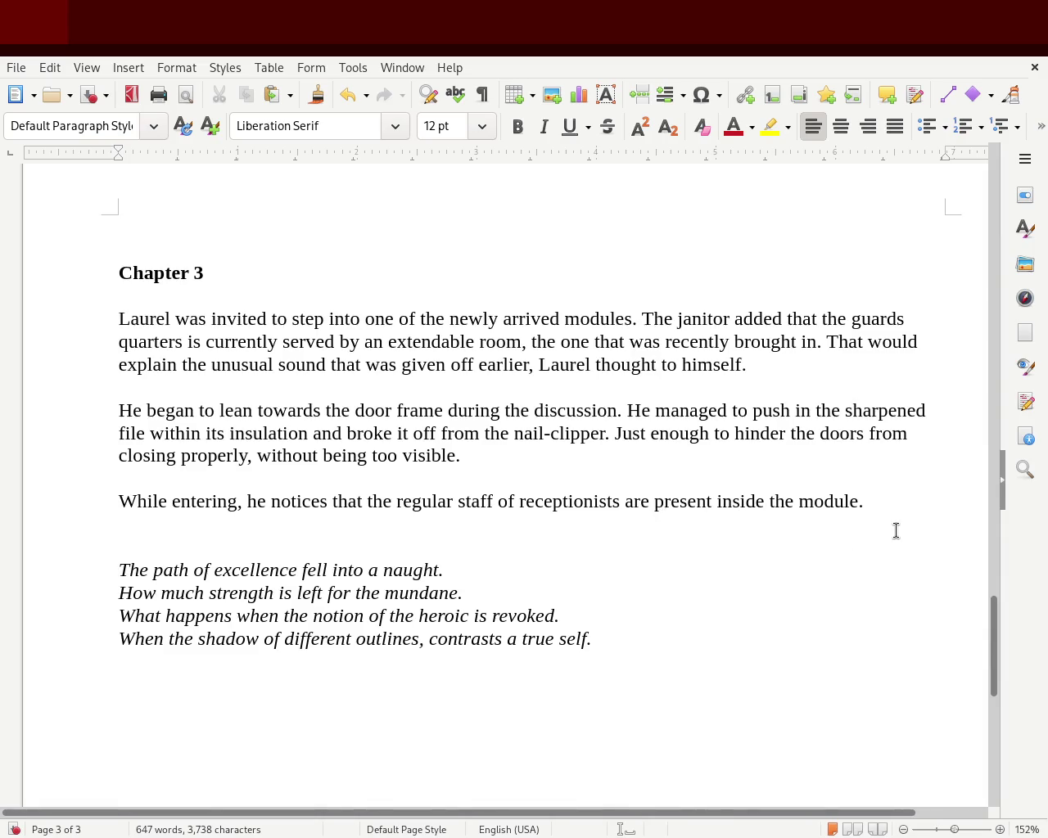
- Continue the sentence: ', but seems to bee too busy beind another desk, to be able to notice him'
{"action": "type", "text": ", bu"}
{"action": "type", "text": "t seems to bee too"}
{"action": "type", "text": " bs"}
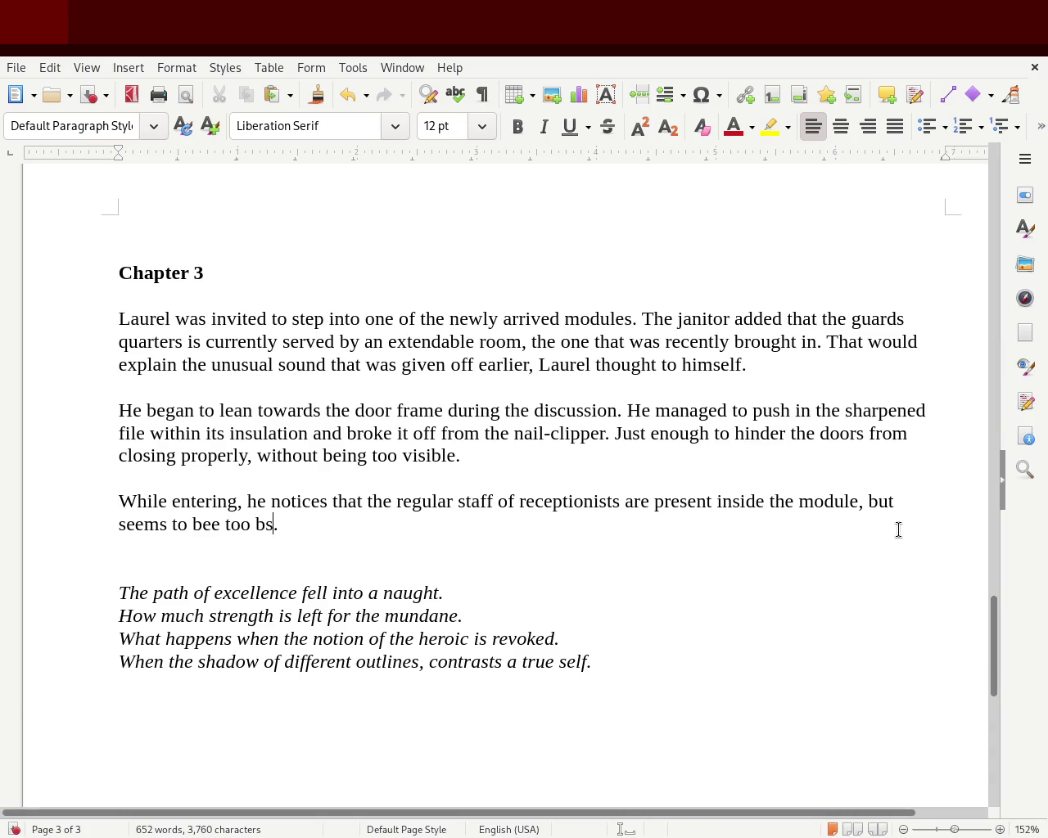
{"action": "key", "text": "BackSpace"}
{"action": "type", "text": "usy to "}
{"action": "type", "text": "notice him"}
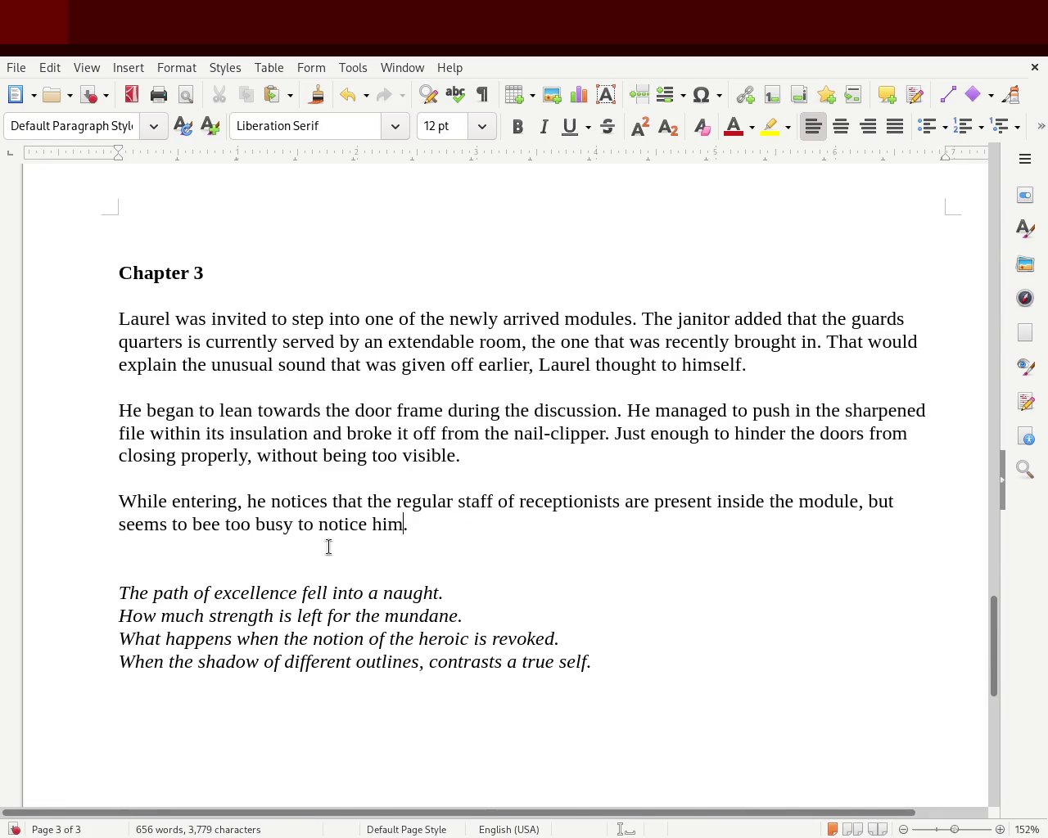
{"action": "left_click", "coordinate": [292, 524]}
{"action": "type", "text": "beind "}
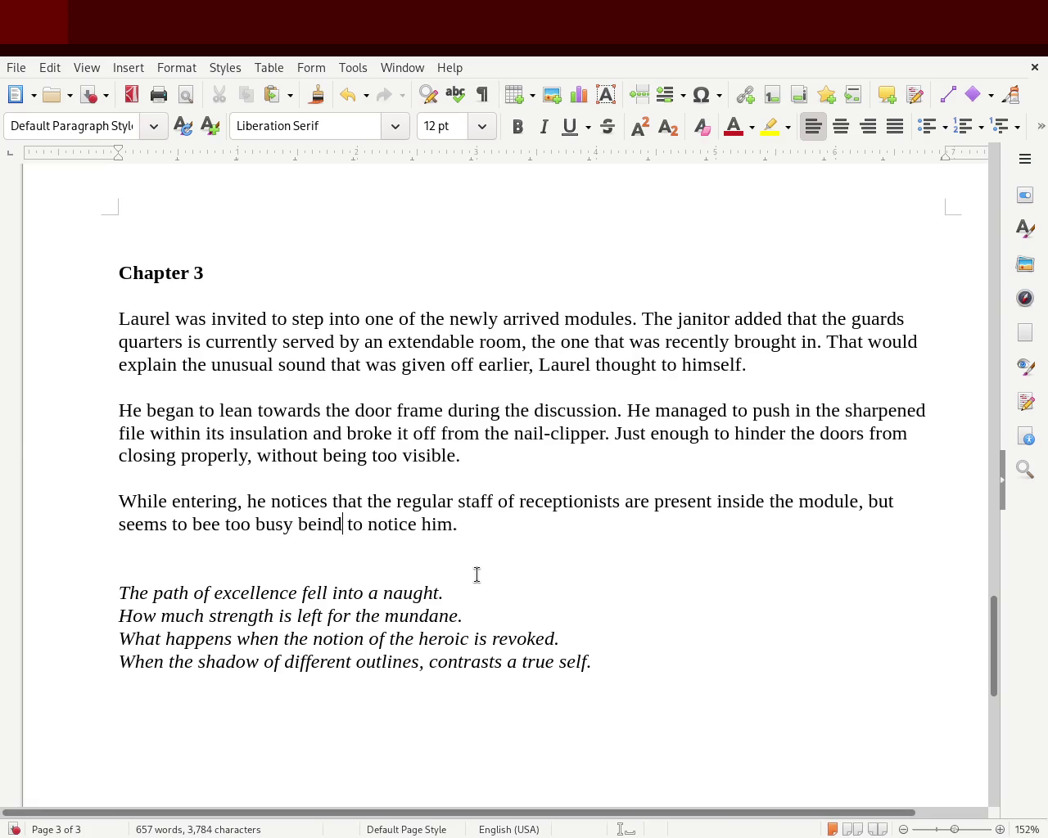
{"action": "type", "text": "another desk, t"}
{"action": "key", "text": "BackSpace"}
{"action": "key", "text": "Delete"}
{"action": "key", "text": "Right"}
{"action": "key", "text": "Right"}
{"action": "type", "text": "be "}
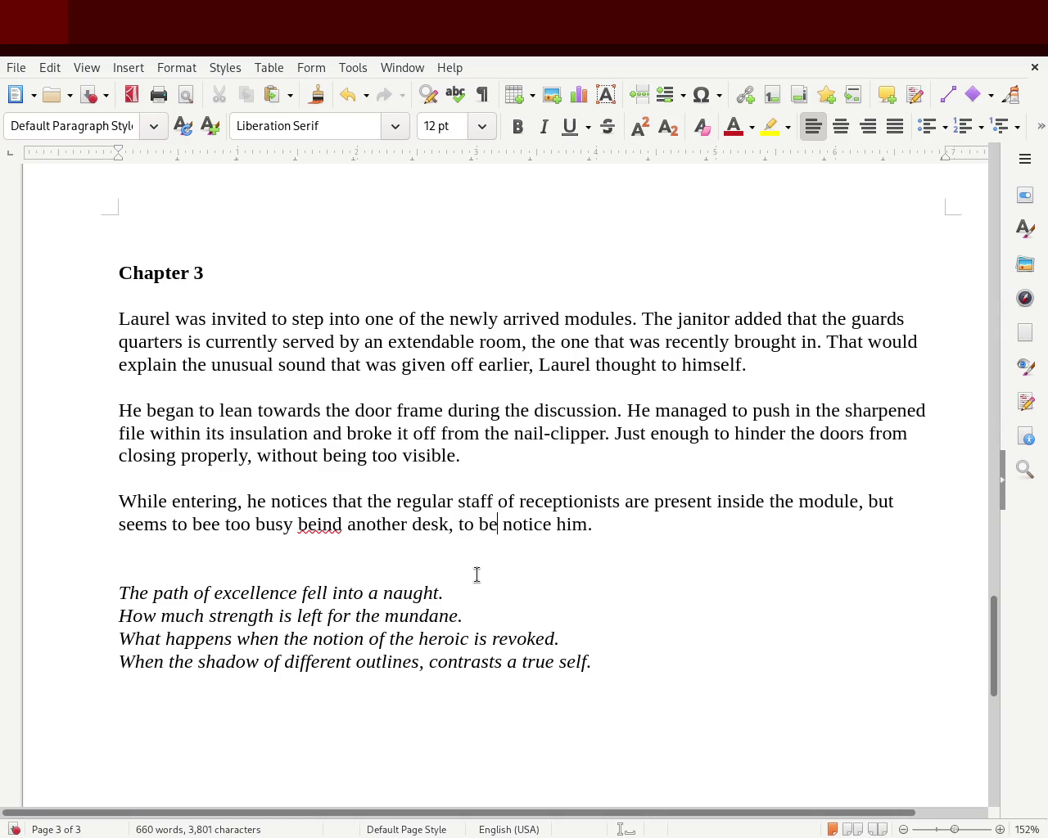
{"action": "type", "text": "able to"}
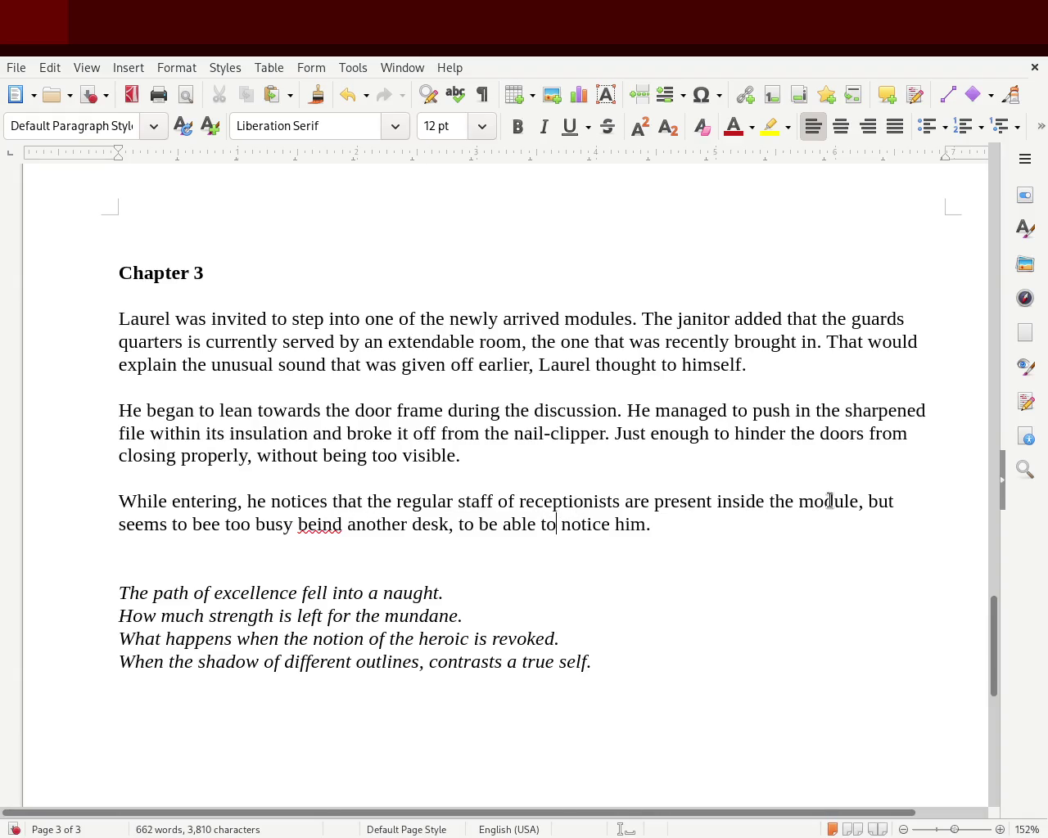
- Correct 'beind' to 'behind' and replace 'to notice' near the sentence end with 'see'
{"action": "double_click", "coordinate": [315, 526]}
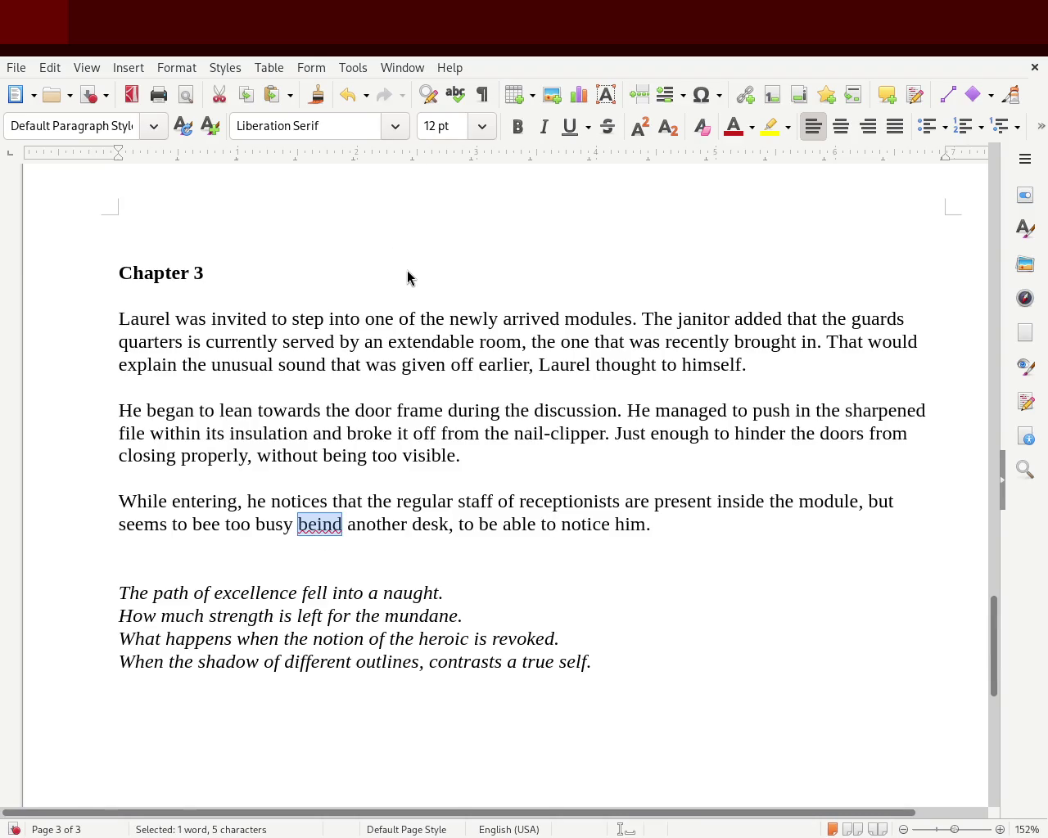
{"action": "type", "text": "behind"}
{"action": "double_click", "coordinate": [385, 527]}
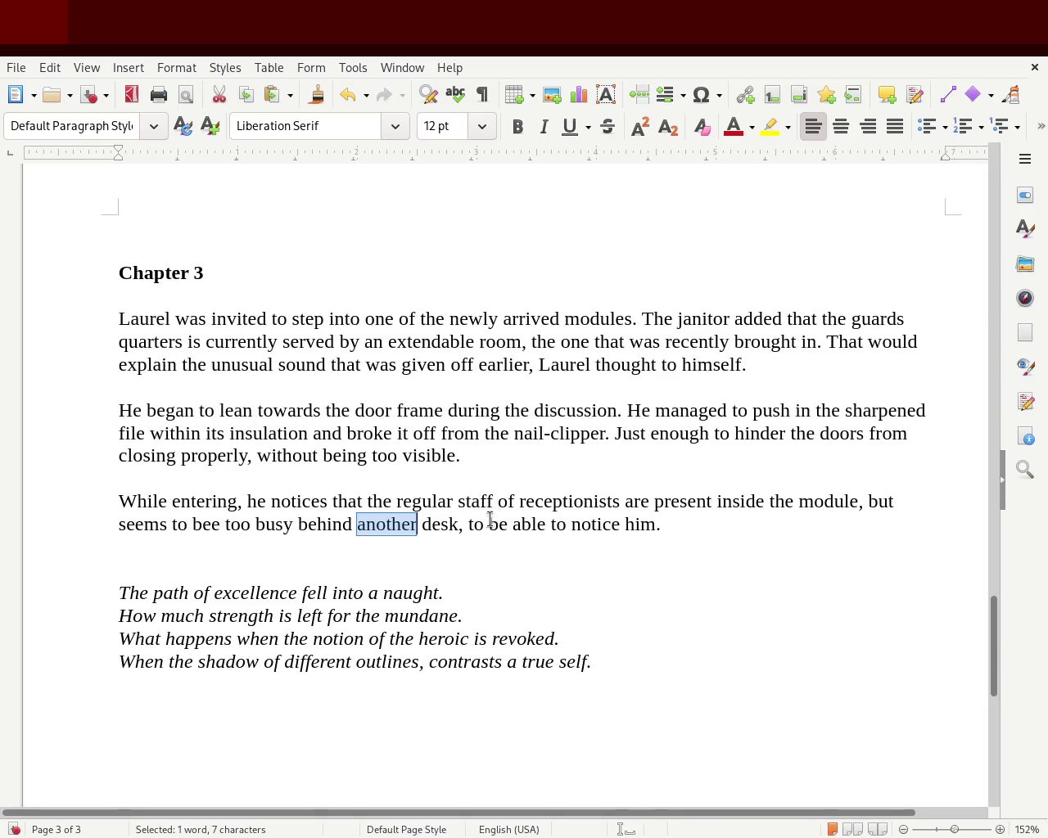
{"action": "left_click_drag", "start_coordinate": [464, 524], "coordinate": [651, 521]}
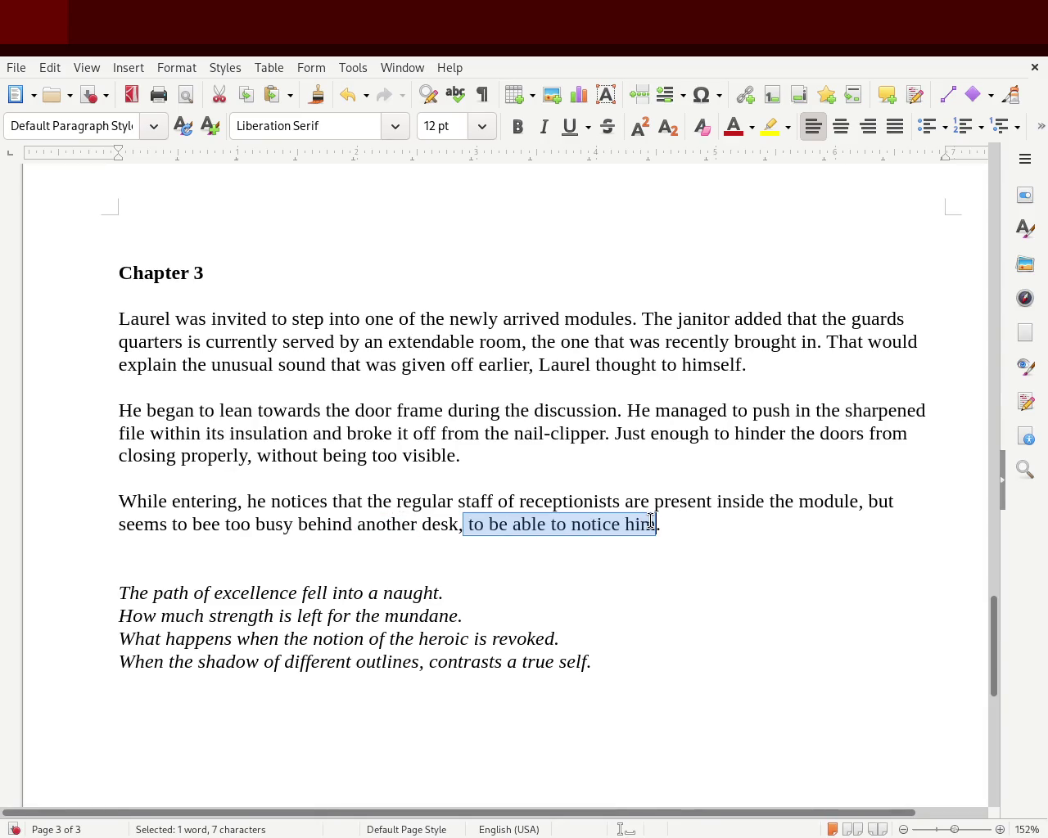
{"action": "left_click_drag", "start_coordinate": [651, 521], "coordinate": [479, 525]}
{"action": "left_click", "coordinate": [571, 525]}
{"action": "left_click", "coordinate": [474, 525]}
{"action": "mouse_move", "coordinate": [550, 524]}
{"action": "left_mouse_down"}
{"action": "mouse_move", "coordinate": [627, 528]}
{"action": "mouse_move", "coordinate": [533, 532]}
{"action": "mouse_move", "coordinate": [554, 533]}
{"action": "left_mouse_up"}
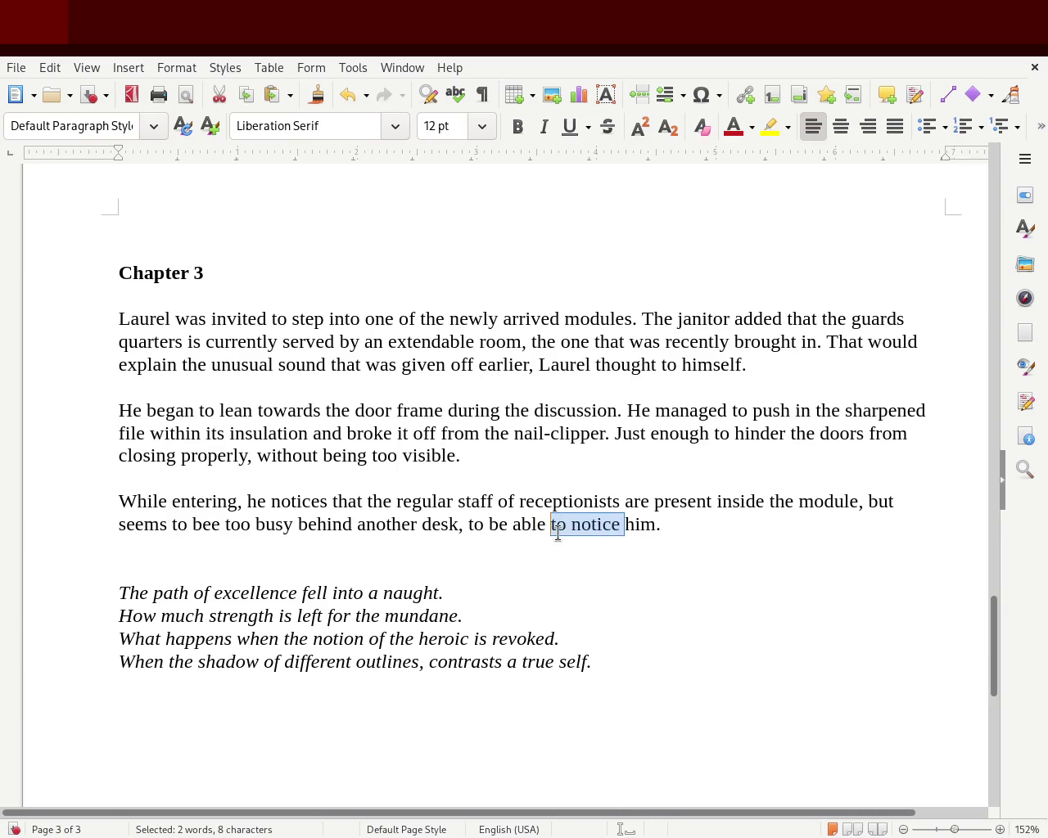
{"action": "type", "text": "see"}
- Rewrite the ending as 'without getting bothering of him walking in' and save the story
{"action": "double_click", "coordinate": [473, 524]}
{"action": "type", "text": "without"}
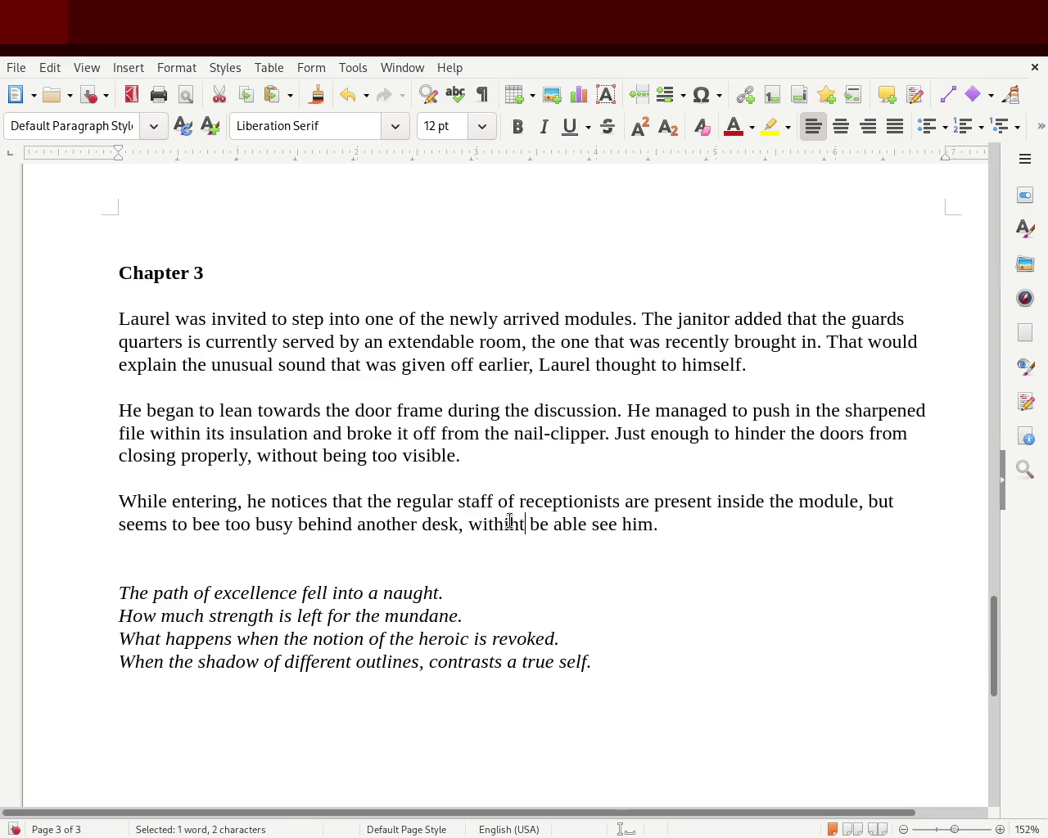
{"action": "key", "text": "BackSpace"}
{"action": "key", "text": "BackSpace"}
{"action": "type", "text": "uth bothering"}
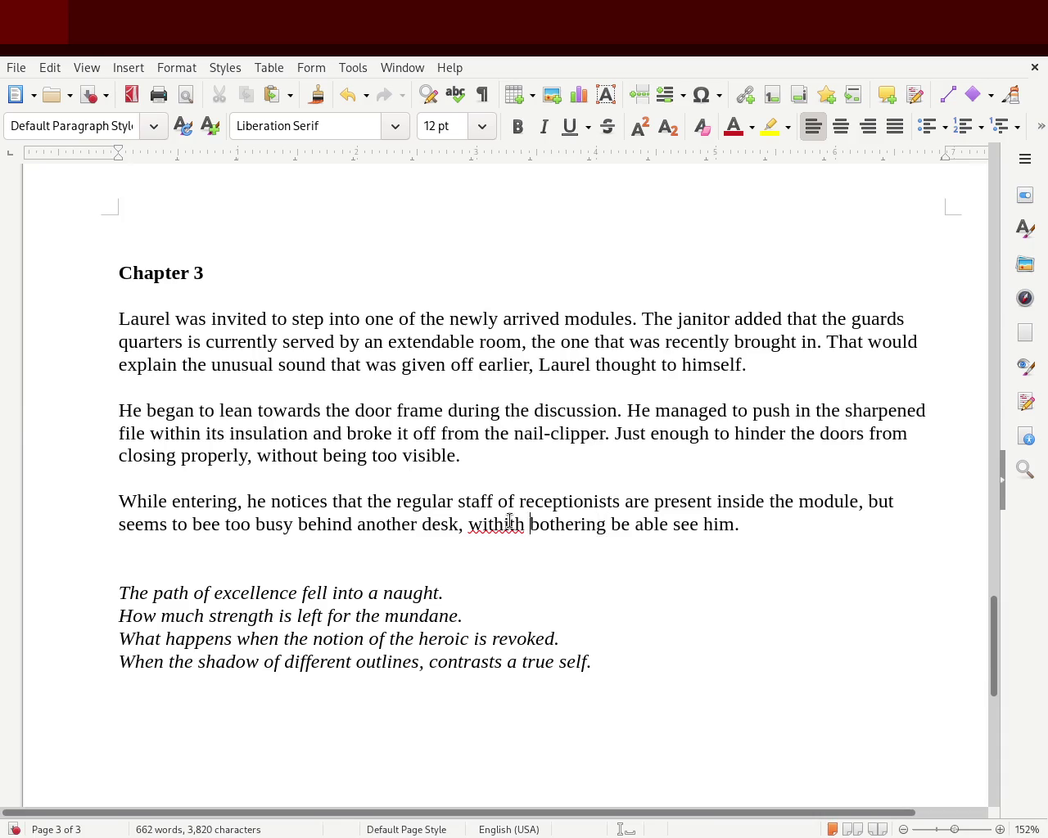
{"action": "key", "text": "BackSpace"}
{"action": "key", "text": "BackSpace"}
{"action": "key", "text": "BackSpace"}
{"action": "key", "text": "BackSpace"}
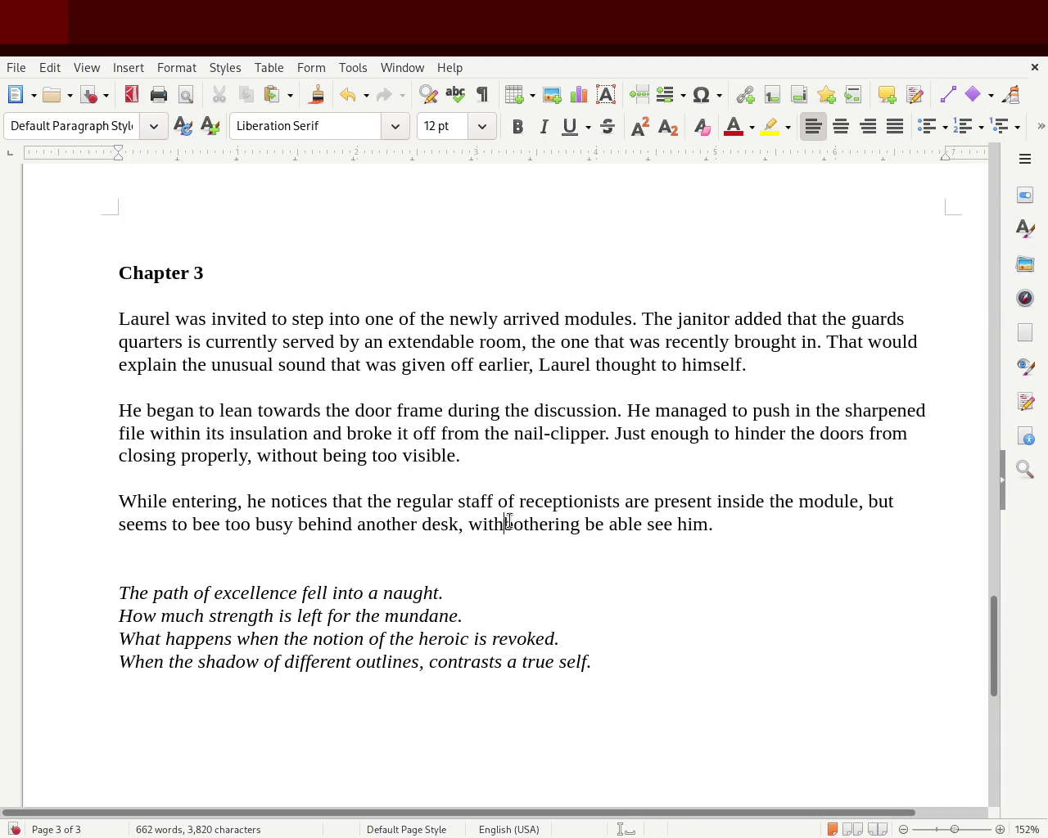
{"action": "type", "text": "out being"}
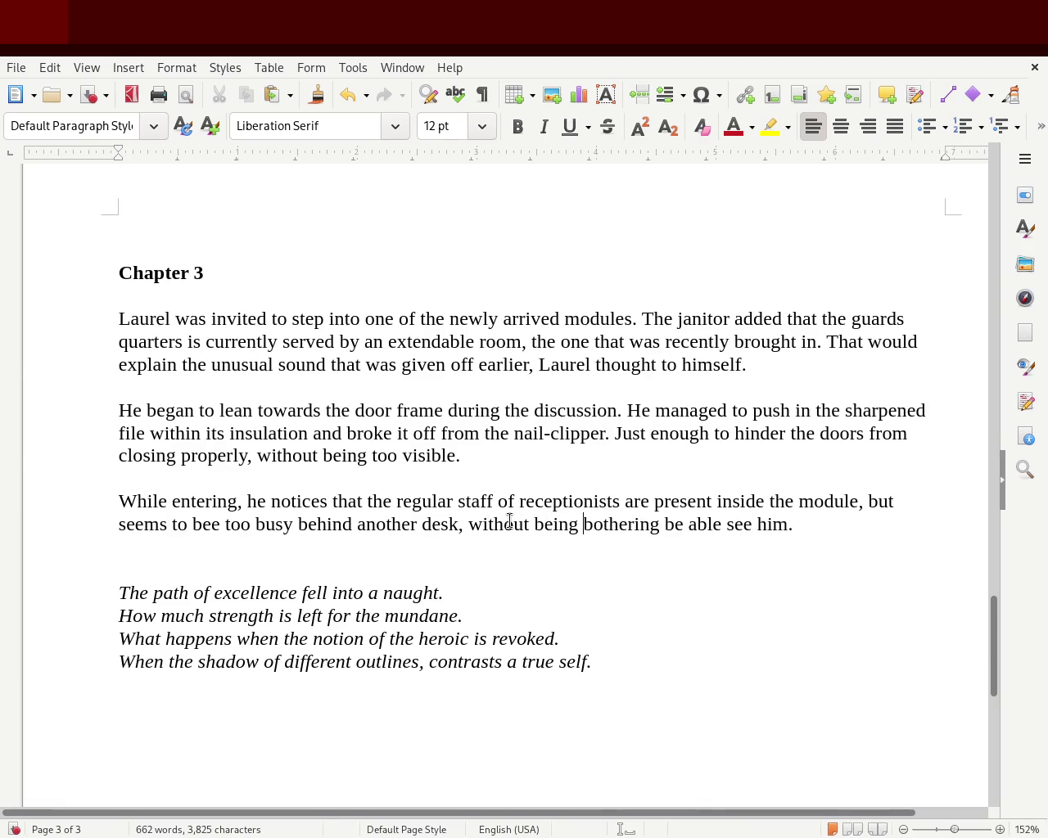
{"action": "key", "text": "BackSpace"}
{"action": "key", "text": "BackSpace"}
{"action": "key", "text": "BackSpace"}
{"action": "key", "text": "BackSpace"}
{"action": "key", "text": "BackSpace"}
{"action": "type", "text": "getting"}
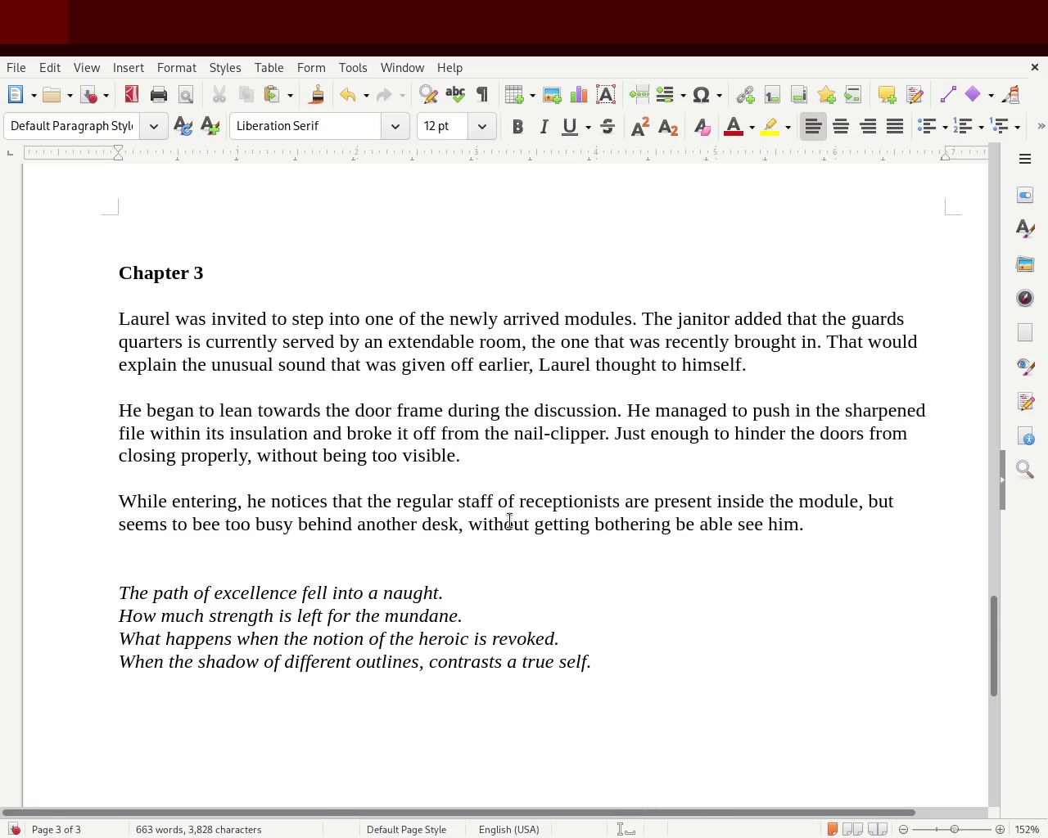
{"action": "key", "text": "Delete"}
{"action": "key", "text": "Delete"}
{"action": "key", "text": "Delete"}
{"action": "key", "text": "Delete"}
{"action": "key", "text": "Delete"}
{"action": "key", "text": "Delete"}
{"action": "key", "text": "Delete"}
{"action": "key", "text": "Delete"}
{"action": "key", "text": "Delete"}
{"action": "key", "text": "Delete"}
{"action": "type", "text": "of"}
{"action": "key", "text": "Left"}
{"action": "type", "text": "walking in"}
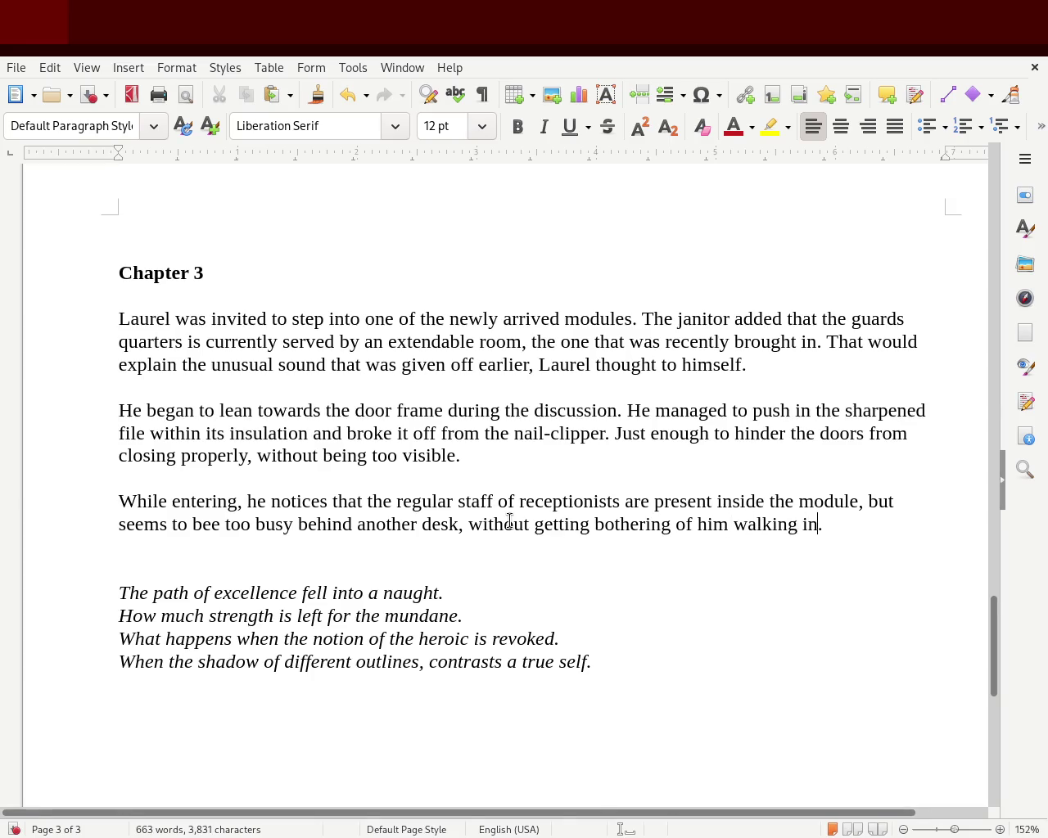
{"action": "key", "text": "ctrl+s"}
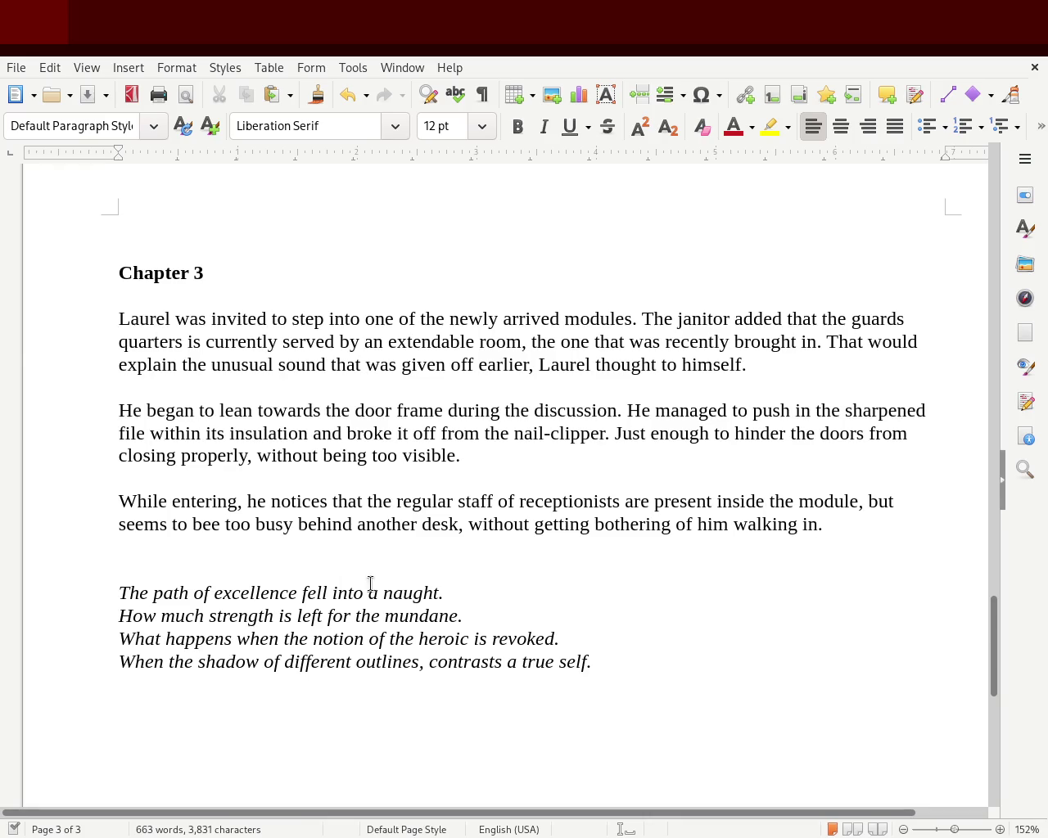
{"action": "left_click_drag", "start_coordinate": [223, 526], "coordinate": [119, 525]}
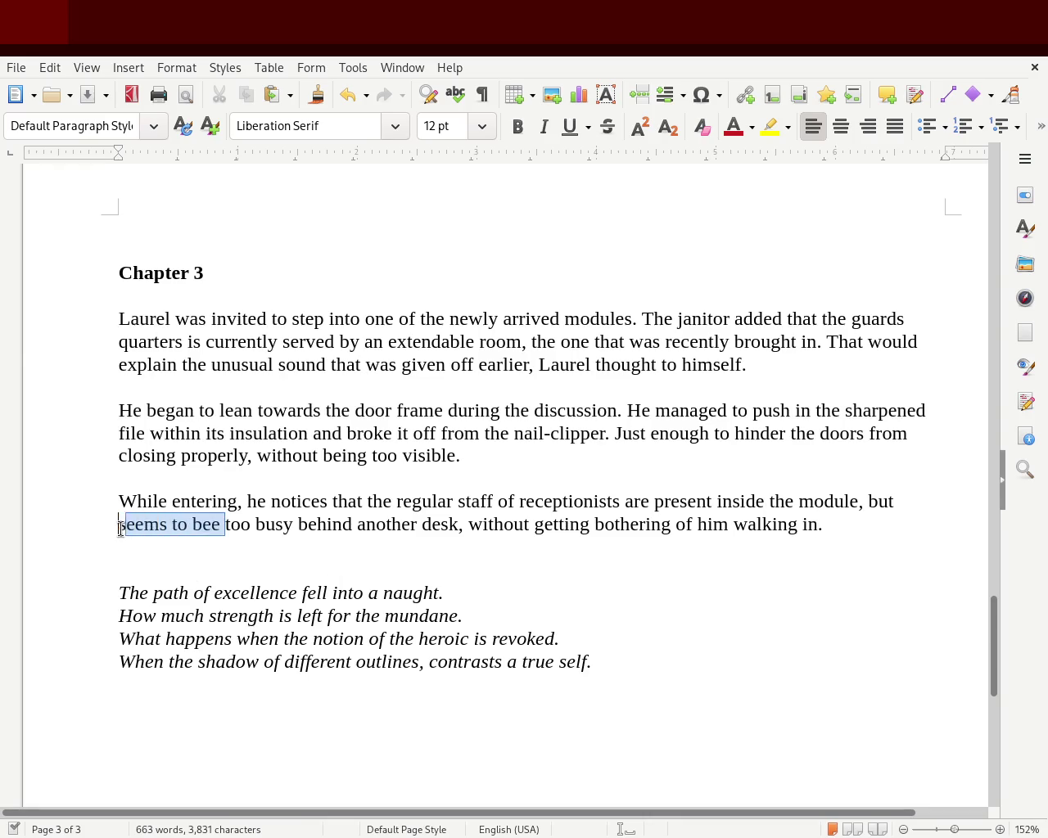
- Change 'seems to bee' to 'are', 'another' to 'their new', cut text after 'desk', and save
{"action": "type", "text": "are"}
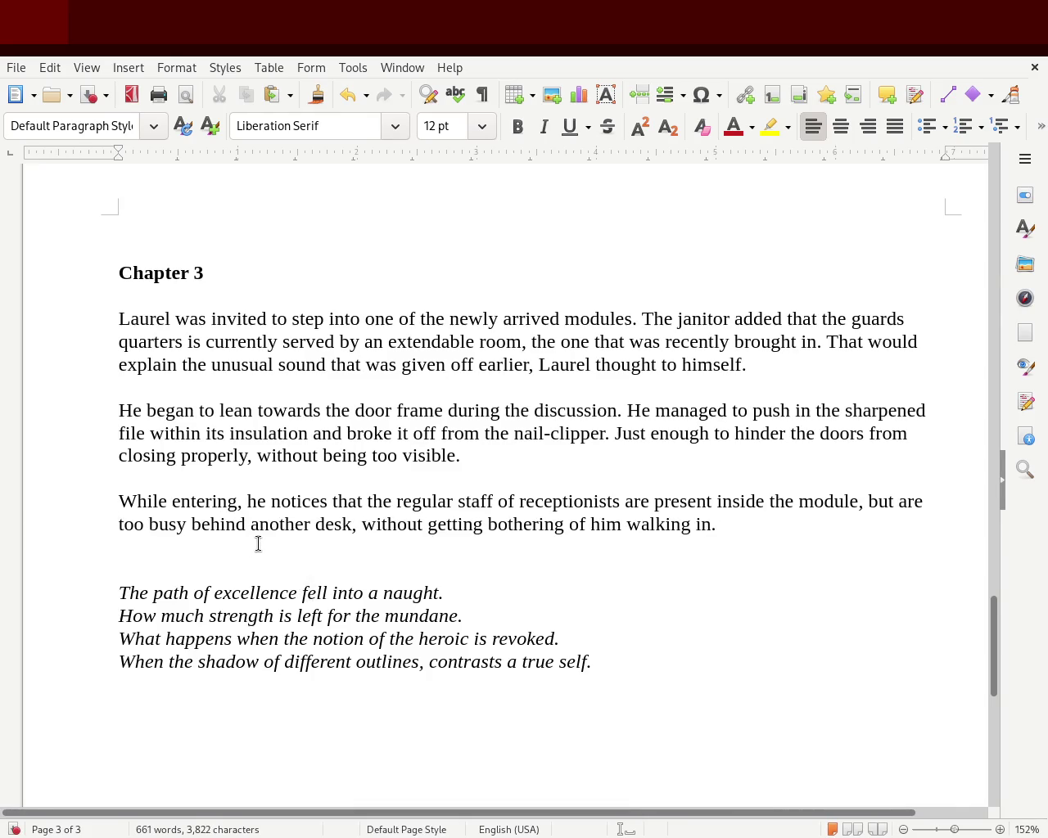
{"action": "double_click", "coordinate": [285, 525]}
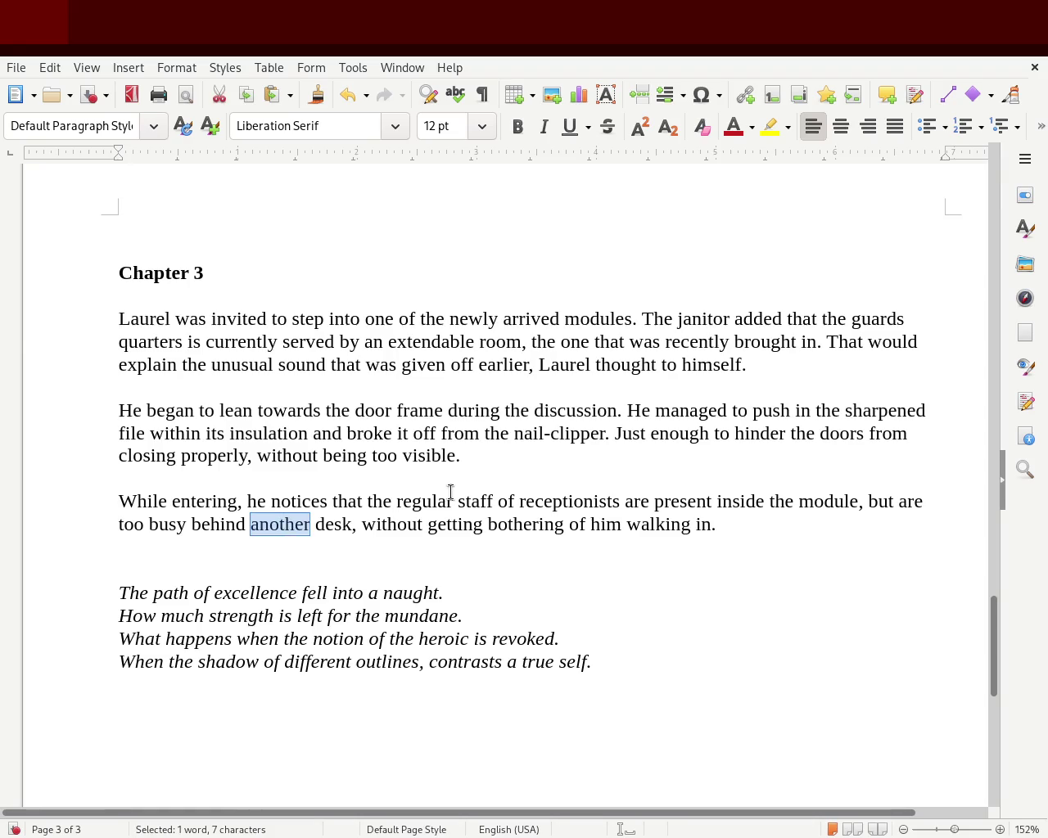
{"action": "type", "text": "their new"}
{"action": "left_click", "coordinate": [374, 525]}
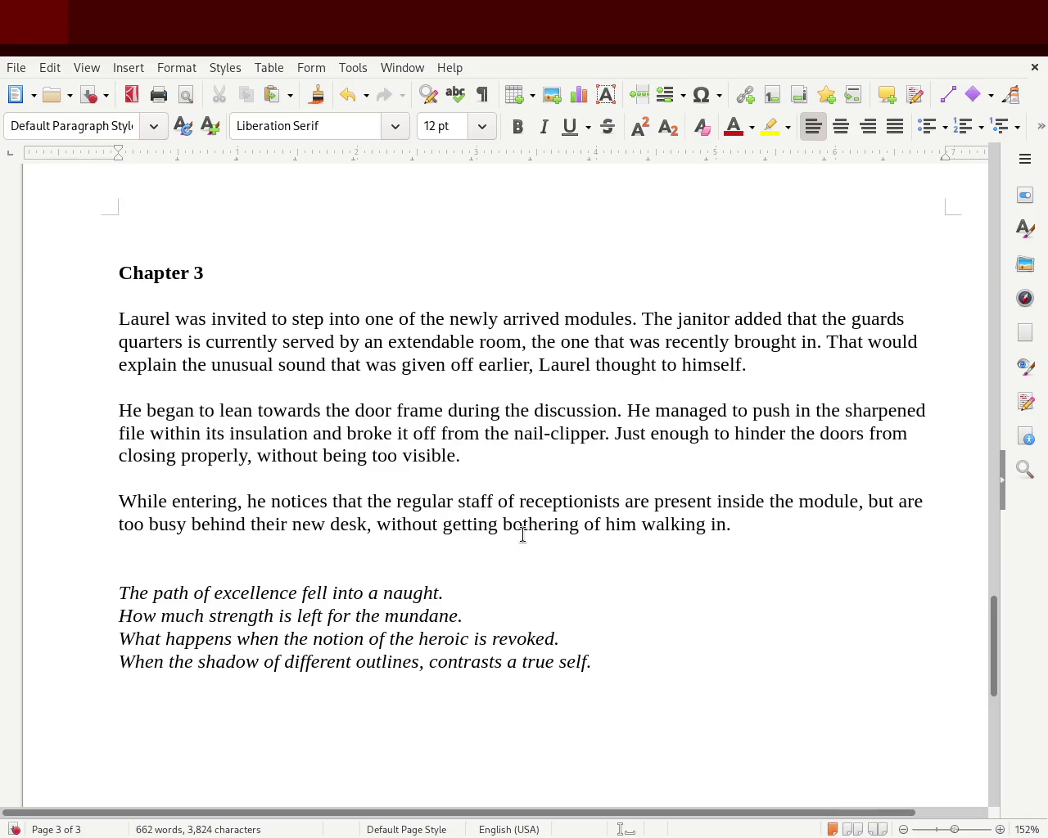
{"action": "key", "text": "Delete"}
{"action": "key", "text": "Delete"}
{"action": "key", "text": "Delete"}
{"action": "key", "text": "Delete"}
{"action": "key", "text": "Delete"}
{"action": "key", "text": "Delete"}
{"action": "key", "text": "Delete"}
{"action": "key", "text": "Delete"}
{"action": "key", "text": "Delete"}
{"action": "key", "text": "Delete"}
{"action": "key", "text": "Delete"}
{"action": "key", "text": "Delete"}
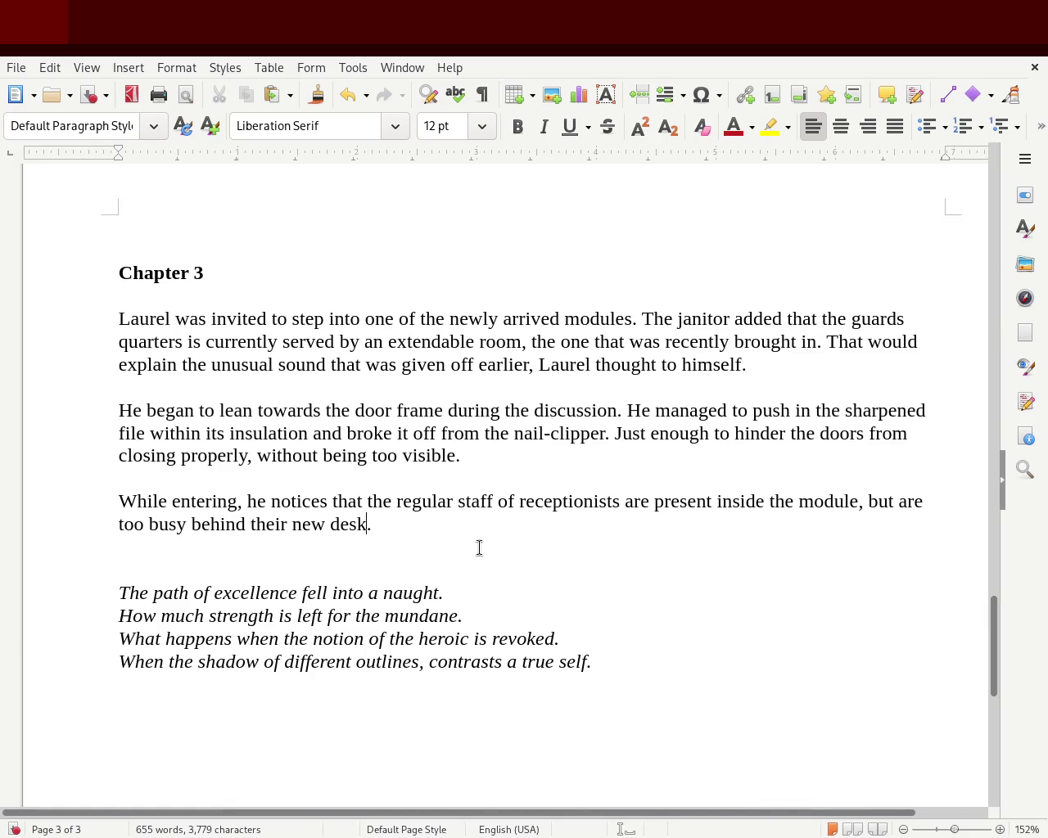
{"action": "key", "text": "ctrl+s"}
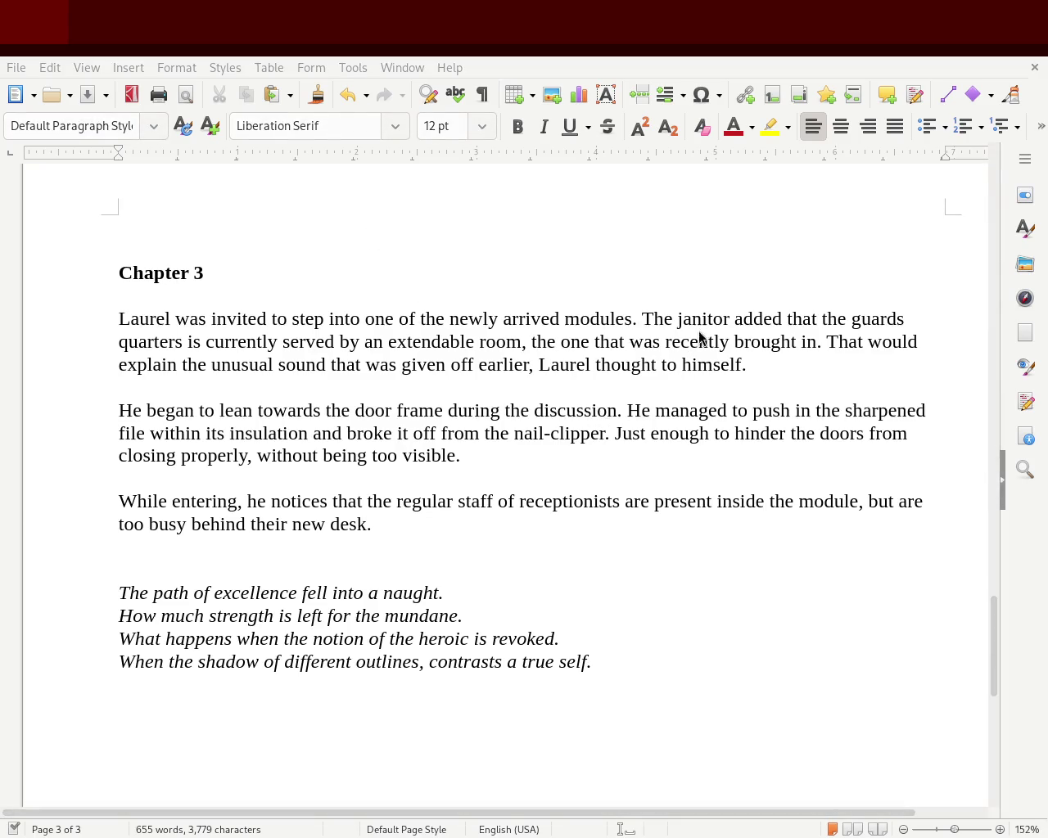
{"action": "mouse_move", "coordinate": [994, 663]}
{"action": "left_mouse_down"}
{"action": "mouse_move", "coordinate": [1038, 487]}
{"action": "mouse_move", "coordinate": [1031, 533]}
{"action": "mouse_move", "coordinate": [1047, 425]}
{"action": "mouse_move", "coordinate": [987, 251]}
{"action": "mouse_move", "coordinate": [987, 215]}
{"action": "mouse_move", "coordinate": [977, 679]}
{"action": "mouse_move", "coordinate": [973, 651]}
{"action": "left_mouse_up"}
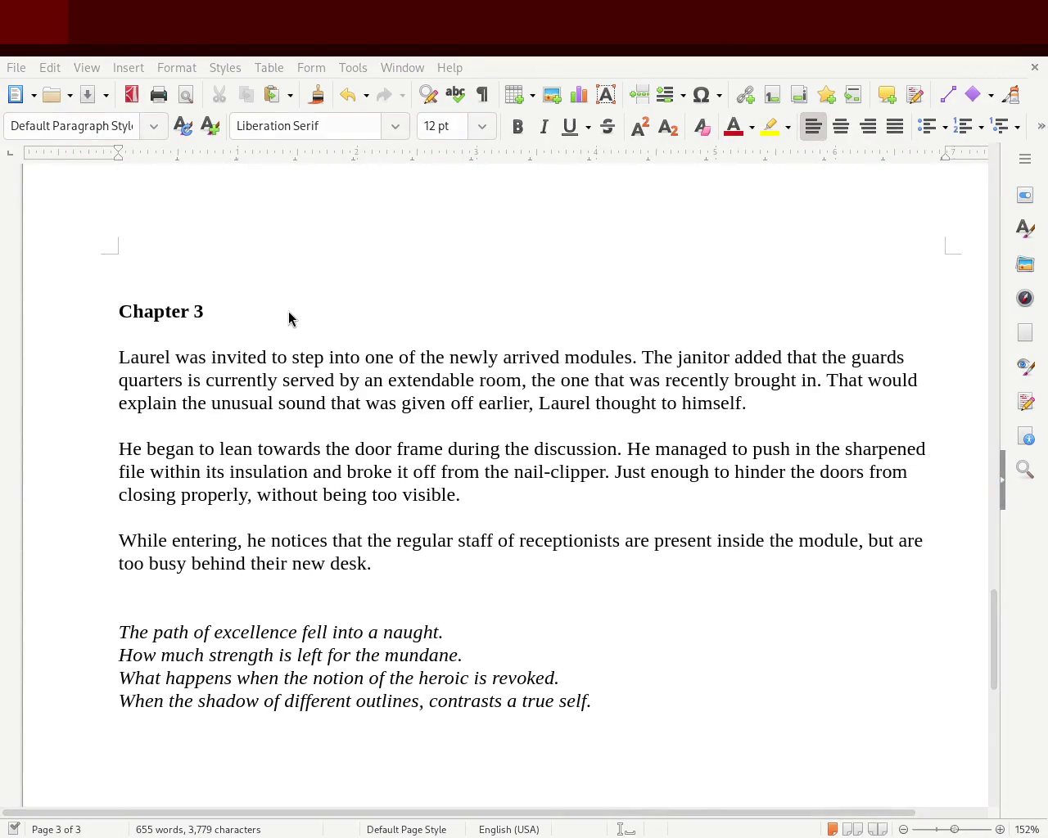
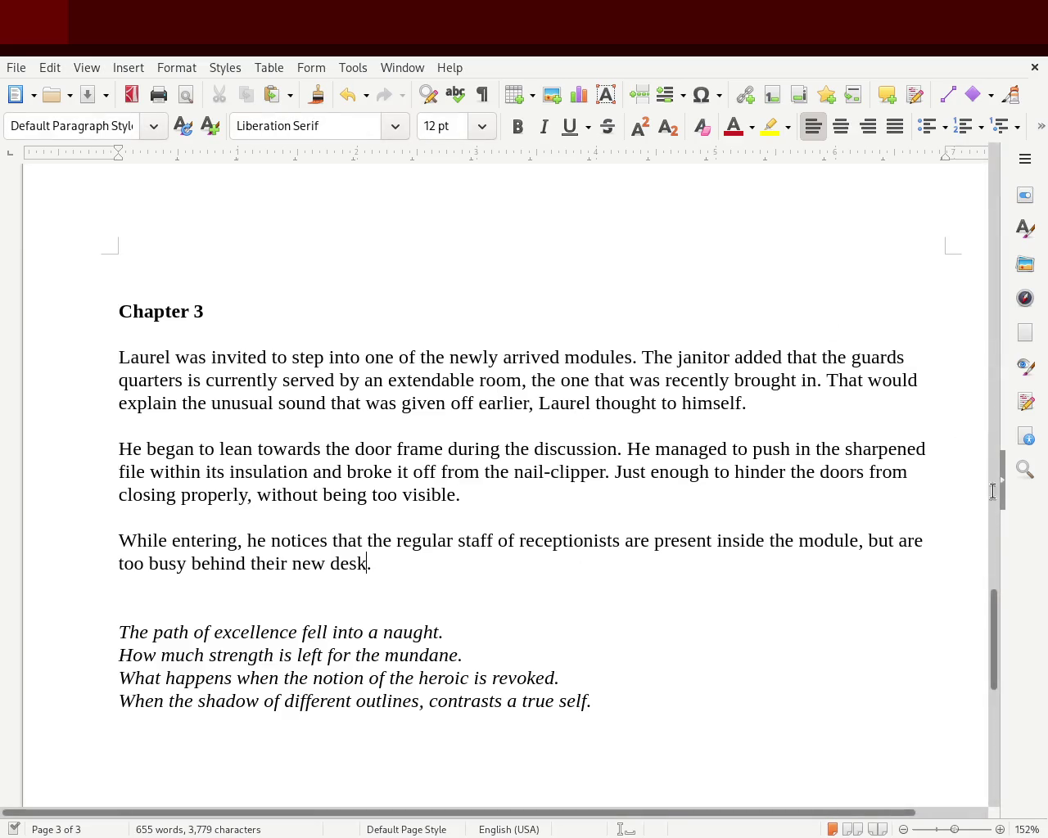
- Scroll the manuscript up from the end of Chapter 3 to the start of Chapter 1
{"action": "mouse_move", "coordinate": [993, 636]}
{"action": "left_mouse_down"}
{"action": "mouse_move", "coordinate": [962, 243]}
{"action": "mouse_move", "coordinate": [960, 419]}
{"action": "left_mouse_up"}
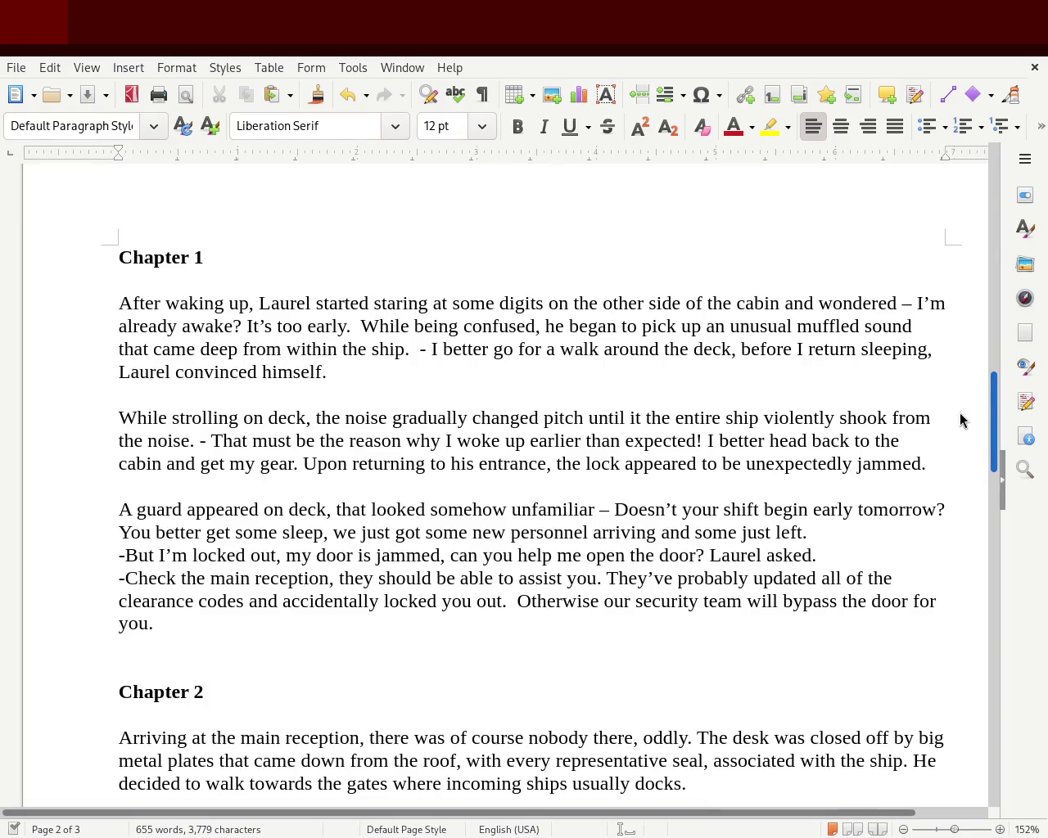
- Delete the stray 'it' after 'until' in Chapter 1's second paragraph
{"action": "scroll", "coordinate": [960, 419], "scroll_direction": "down", "scroll_amount": 1}
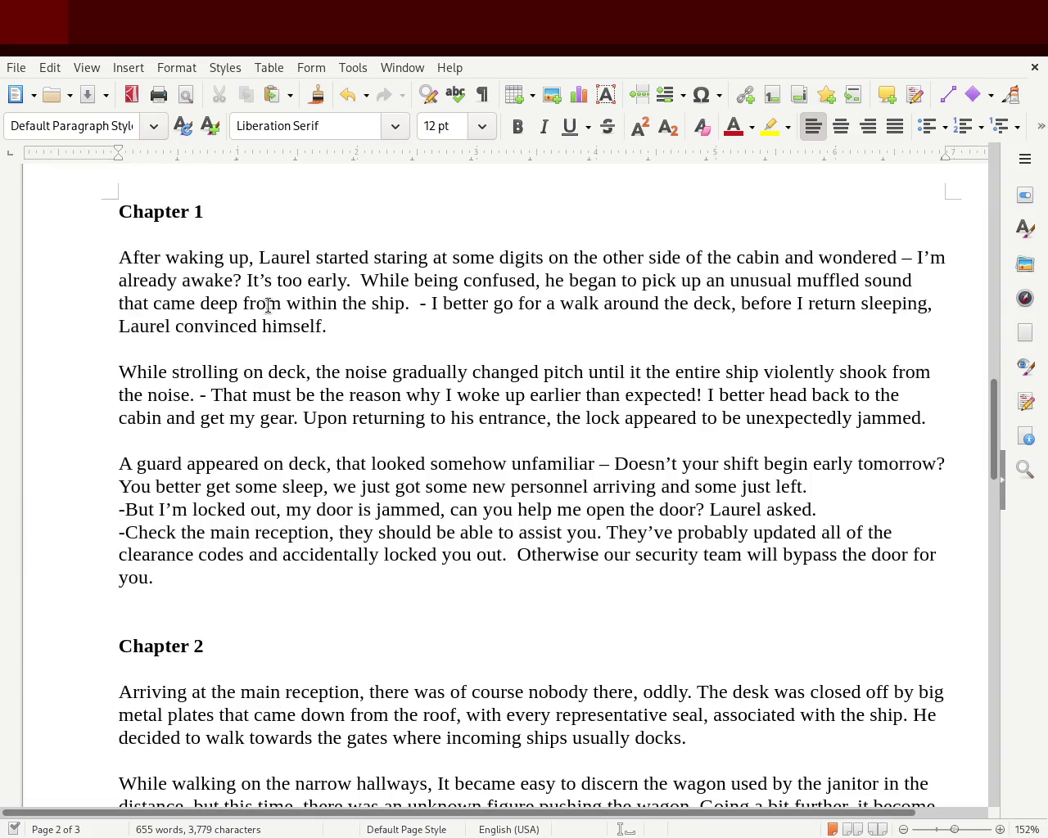
{"action": "double_click", "coordinate": [268, 306]}
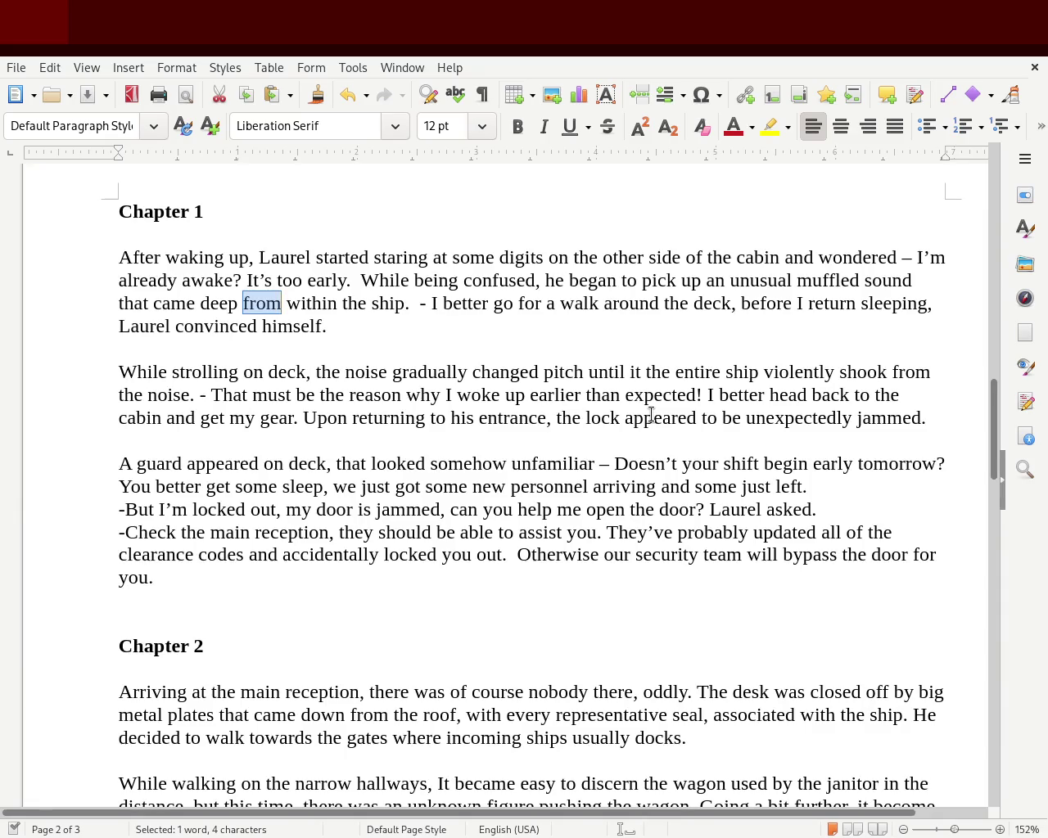
{"action": "left_click", "coordinate": [627, 372]}
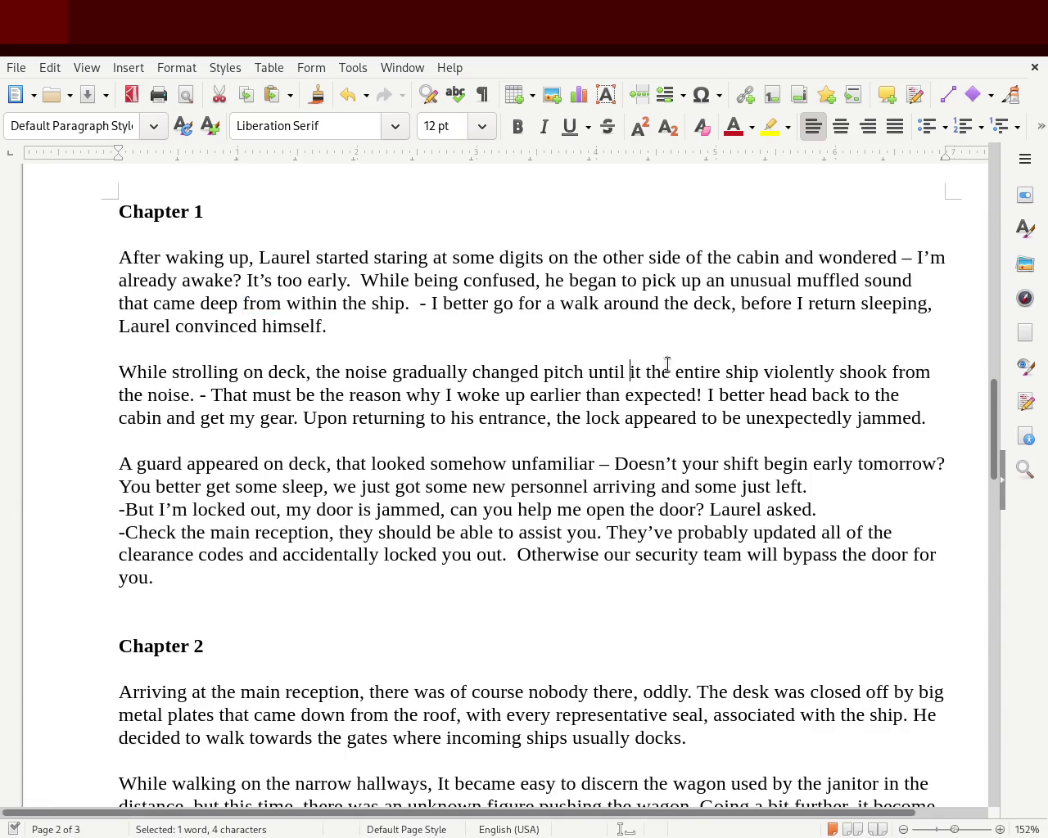
{"action": "key", "text": "Delete"}
{"action": "key", "text": "Delete"}
{"action": "key", "text": "Delete"}
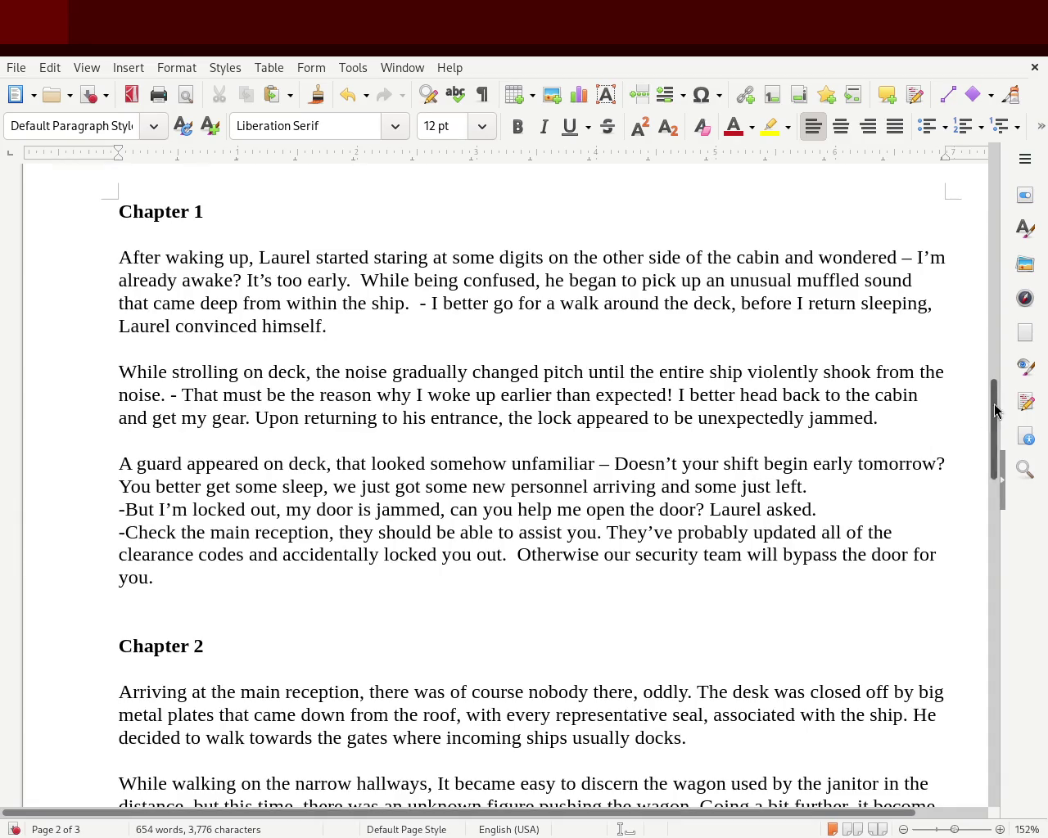
{"action": "left_click_drag", "start_coordinate": [991, 413], "coordinate": [992, 438]}
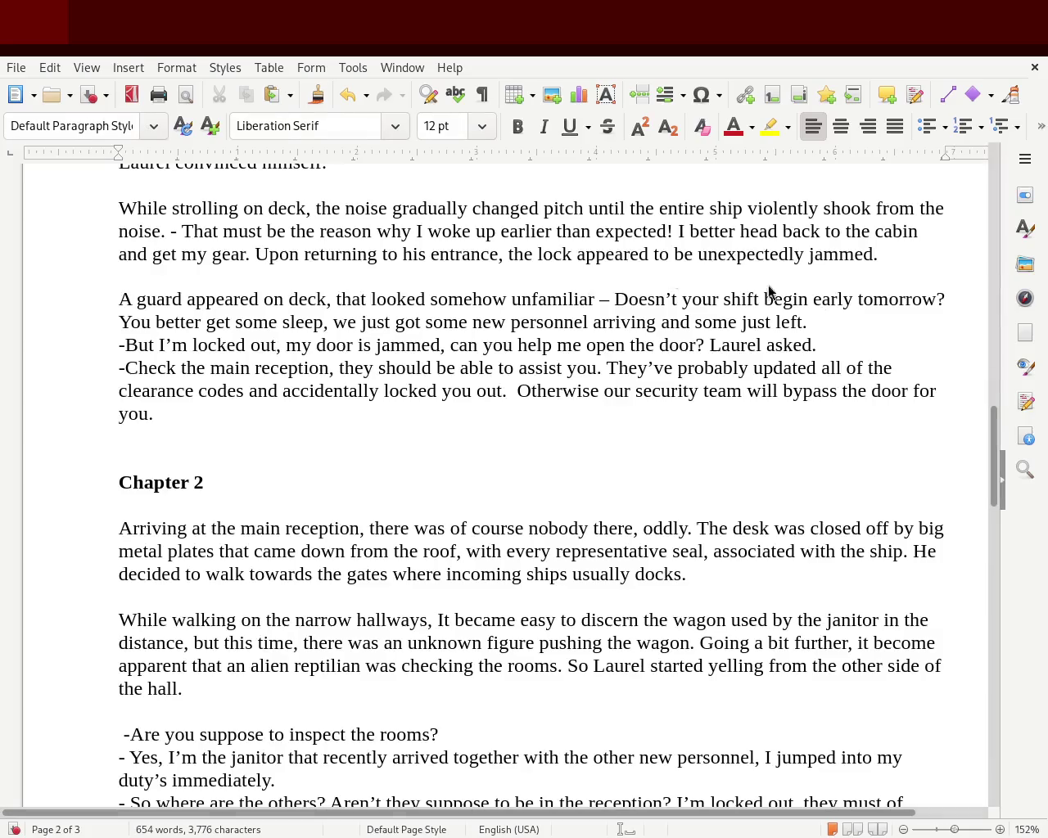
{"action": "mouse_move", "coordinate": [995, 458]}
{"action": "left_mouse_down"}
{"action": "mouse_move", "coordinate": [994, 232]}
{"action": "mouse_move", "coordinate": [981, 445]}
{"action": "left_mouse_up"}
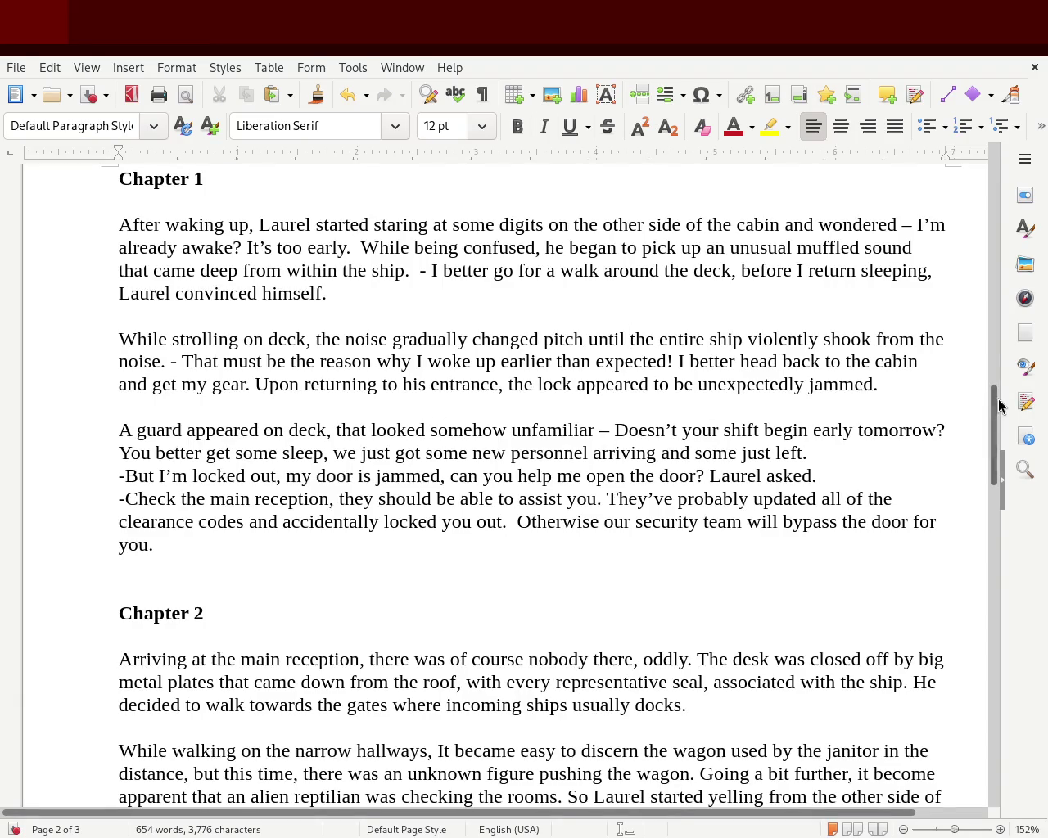
{"action": "mouse_move", "coordinate": [993, 408]}
{"action": "left_mouse_down"}
{"action": "mouse_move", "coordinate": [990, 506]}
{"action": "mouse_move", "coordinate": [994, 474]}
{"action": "left_mouse_up"}
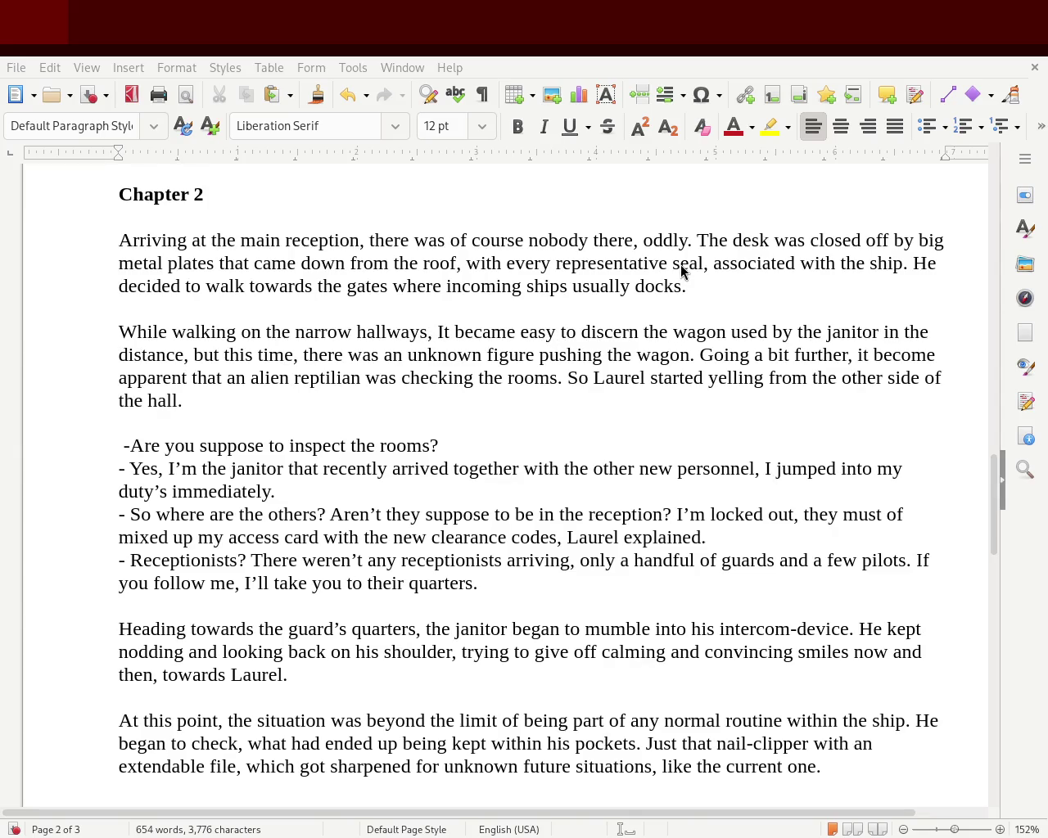
{"action": "mouse_move", "coordinate": [999, 468]}
{"action": "left_mouse_down"}
{"action": "mouse_move", "coordinate": [997, 513]}
{"action": "mouse_move", "coordinate": [1001, 475]}
{"action": "left_mouse_up"}
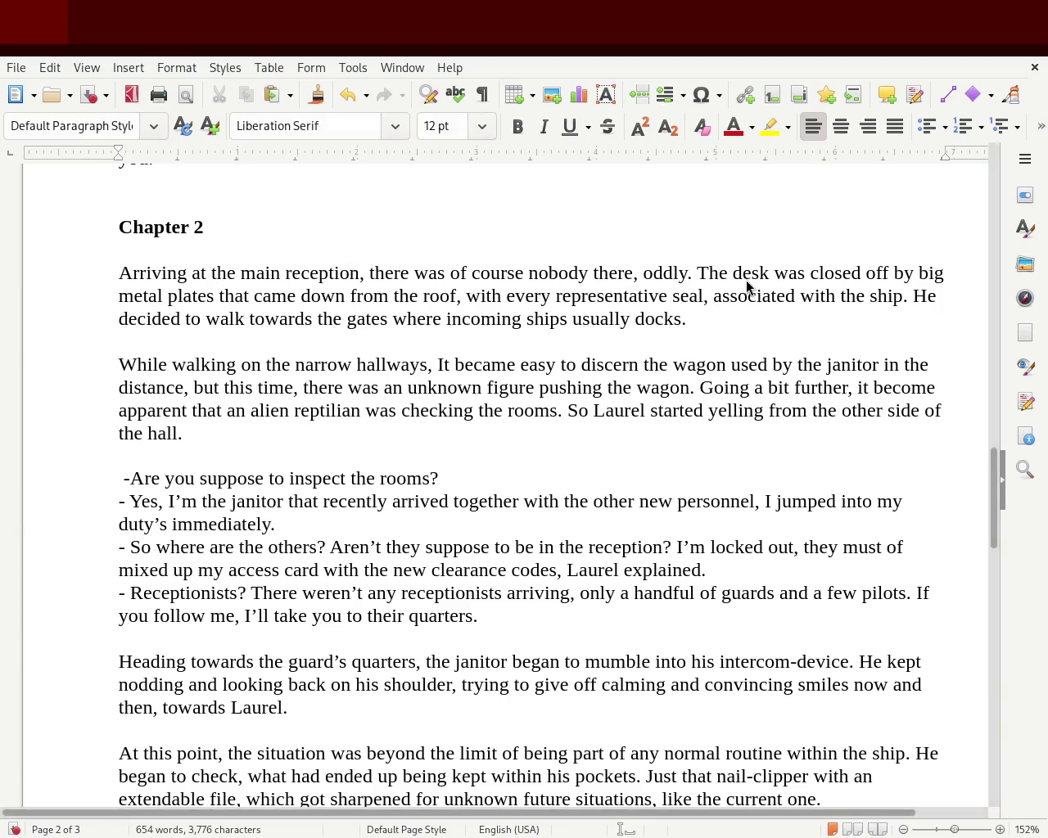
- Scroll up until the Chapter 1 heading and first paragraph sit at the top of the window
{"action": "mouse_move", "coordinate": [997, 489]}
{"action": "left_mouse_down"}
{"action": "mouse_move", "coordinate": [996, 561]}
{"action": "mouse_move", "coordinate": [1029, 383]}
{"action": "mouse_move", "coordinate": [1029, 409]}
{"action": "mouse_move", "coordinate": [1021, 419]}
{"action": "mouse_move", "coordinate": [1041, 180]}
{"action": "mouse_move", "coordinate": [1032, 412]}
{"action": "left_mouse_up"}
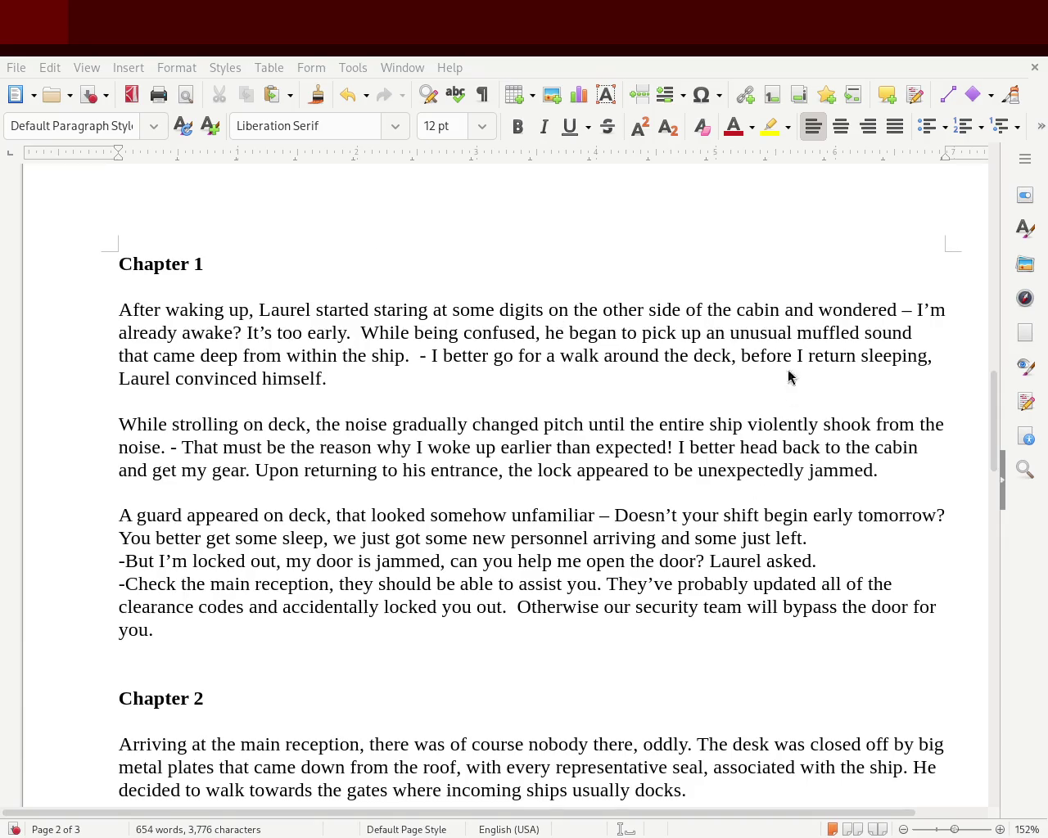
{"action": "double_click", "coordinate": [260, 333]}
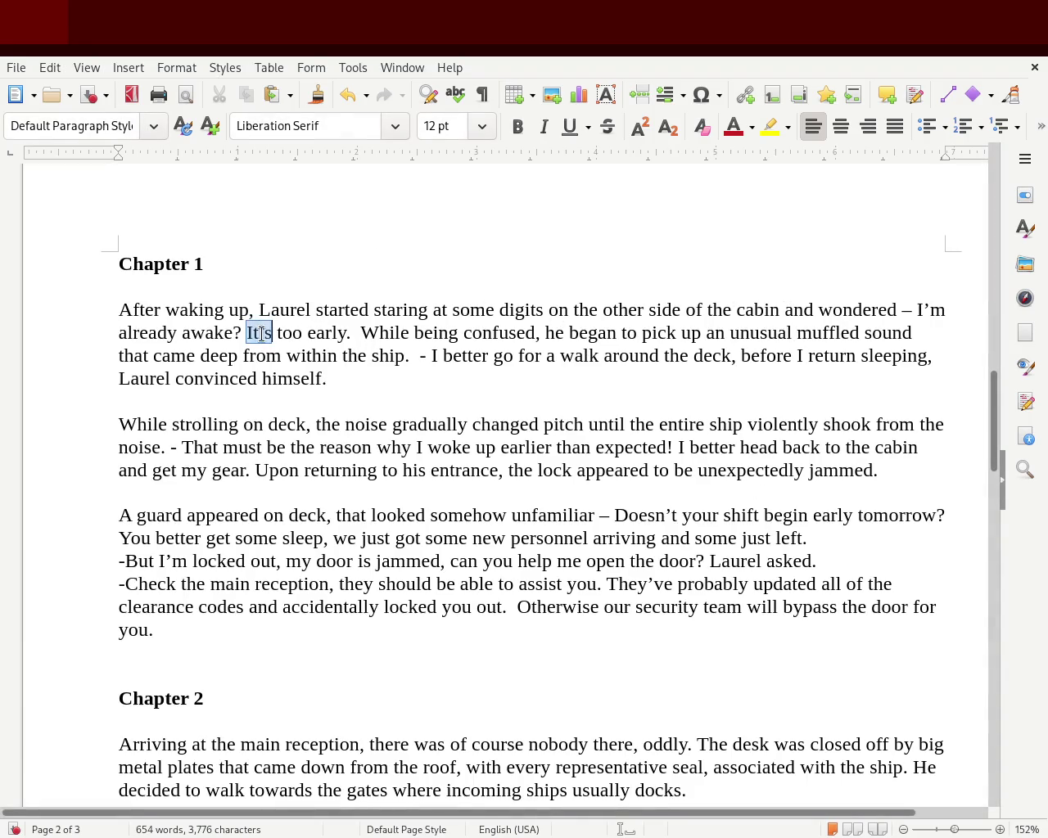
{"action": "key", "text": "BackSpace"}
{"action": "key", "text": "BackSpace"}
{"action": "key", "text": "BackSpace"}
{"action": "type", "text": ", isn't it"}
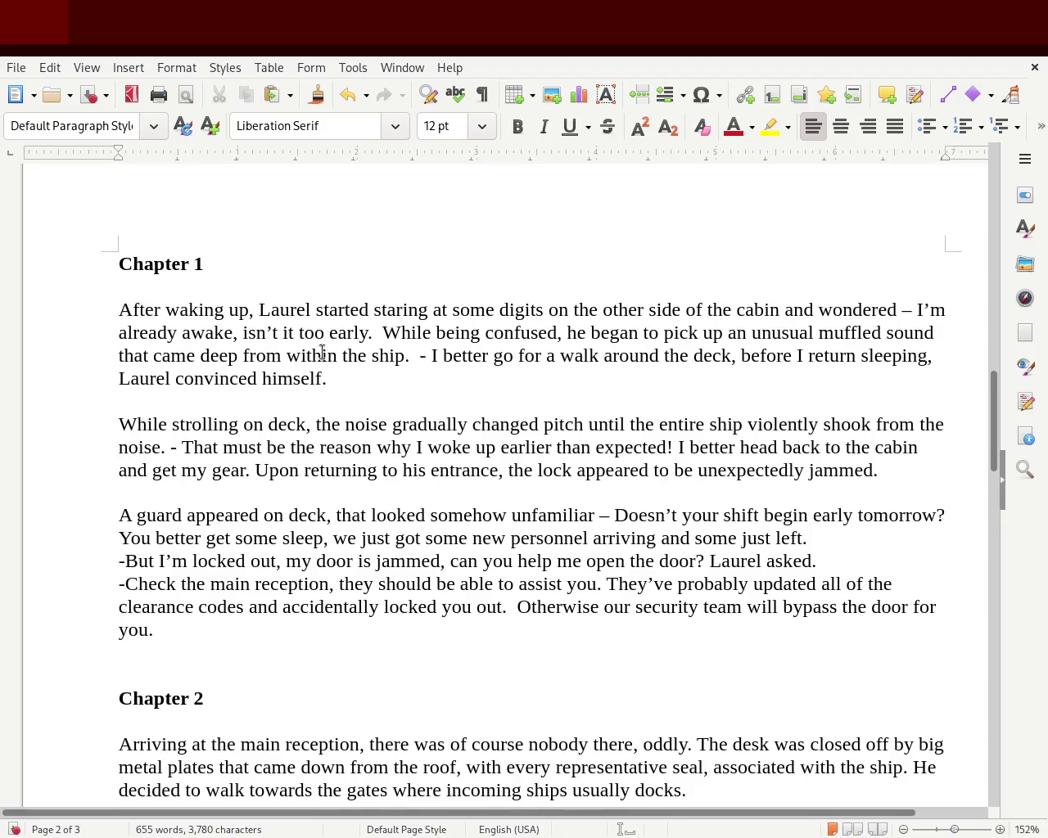
{"action": "left_click", "coordinate": [368, 354]}
{"action": "left_click", "coordinate": [373, 333]}
{"action": "key", "text": "BackSpace"}
{"action": "type", "text": "?"}
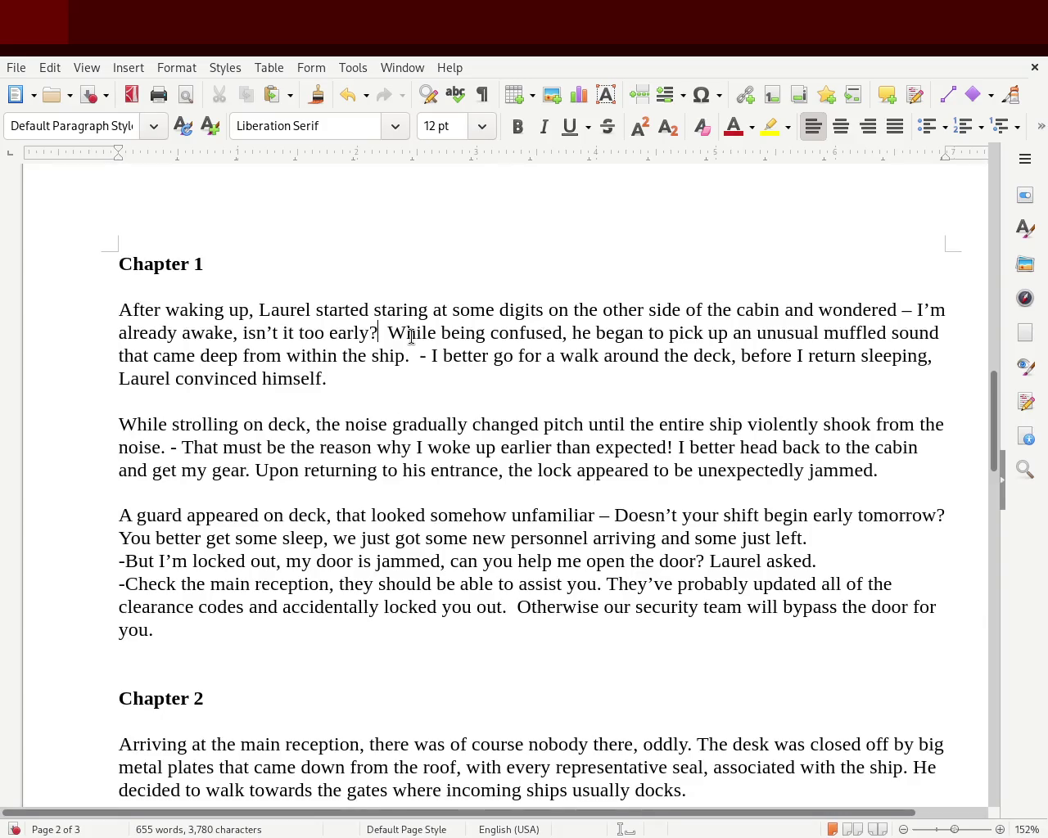
{"action": "left_click", "coordinate": [946, 309]}
{"action": "key", "text": "BackSpace"}
{"action": "key", "text": "BackSpace"}
{"action": "key", "text": "BackSpace"}
{"action": "type", "text": "Am I"}
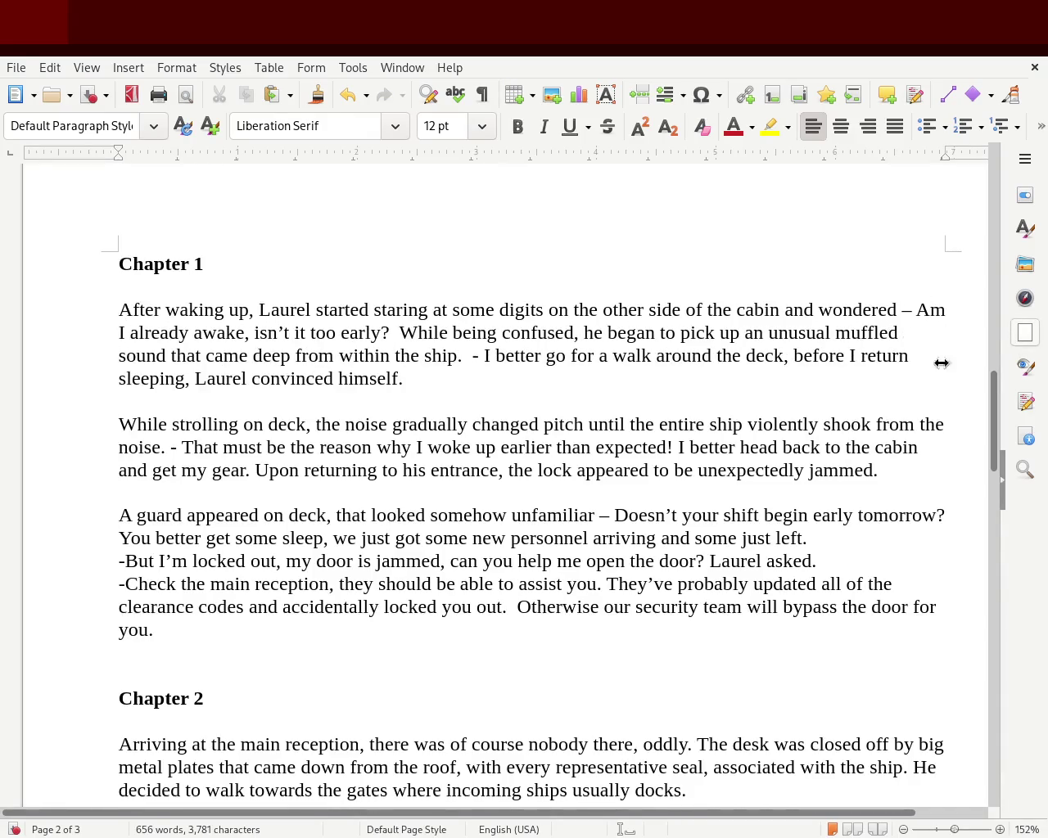
{"action": "left_click", "coordinate": [249, 332]}
{"action": "key", "text": "BackSpace"}
{"action": "type", "text": "?"}
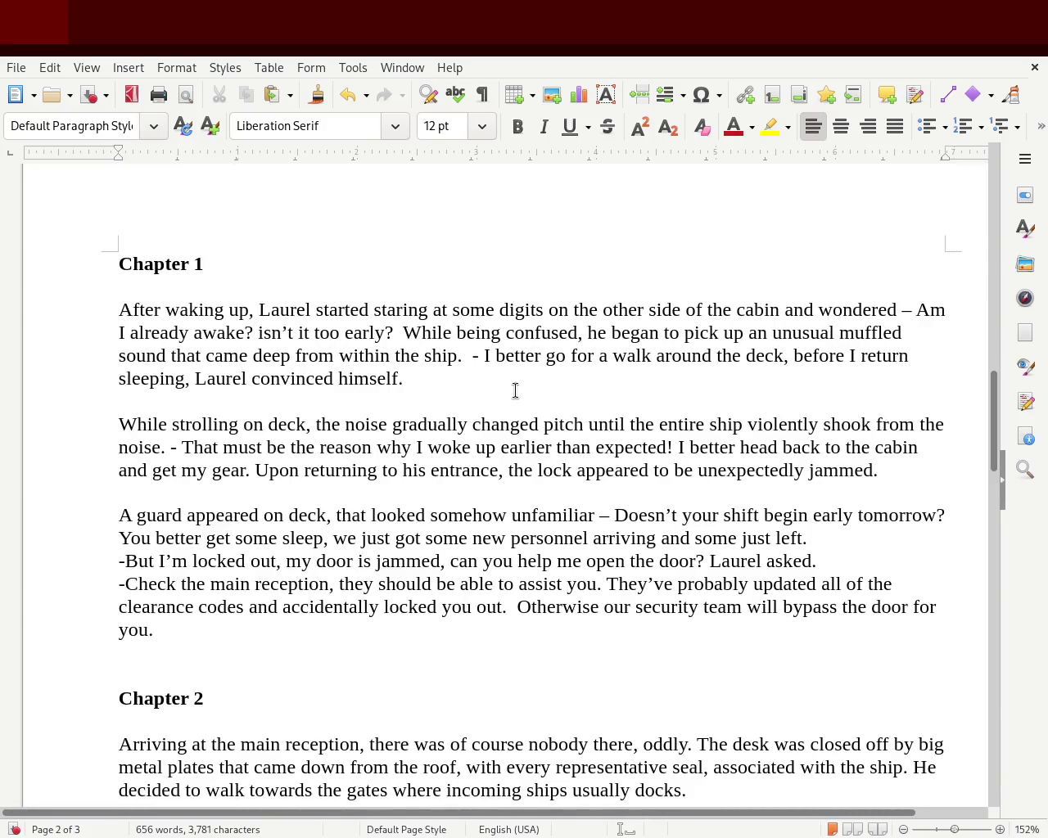
{"action": "key", "text": "Right"}
{"action": "key", "text": "Delete"}
{"action": "type", "text": "I"}
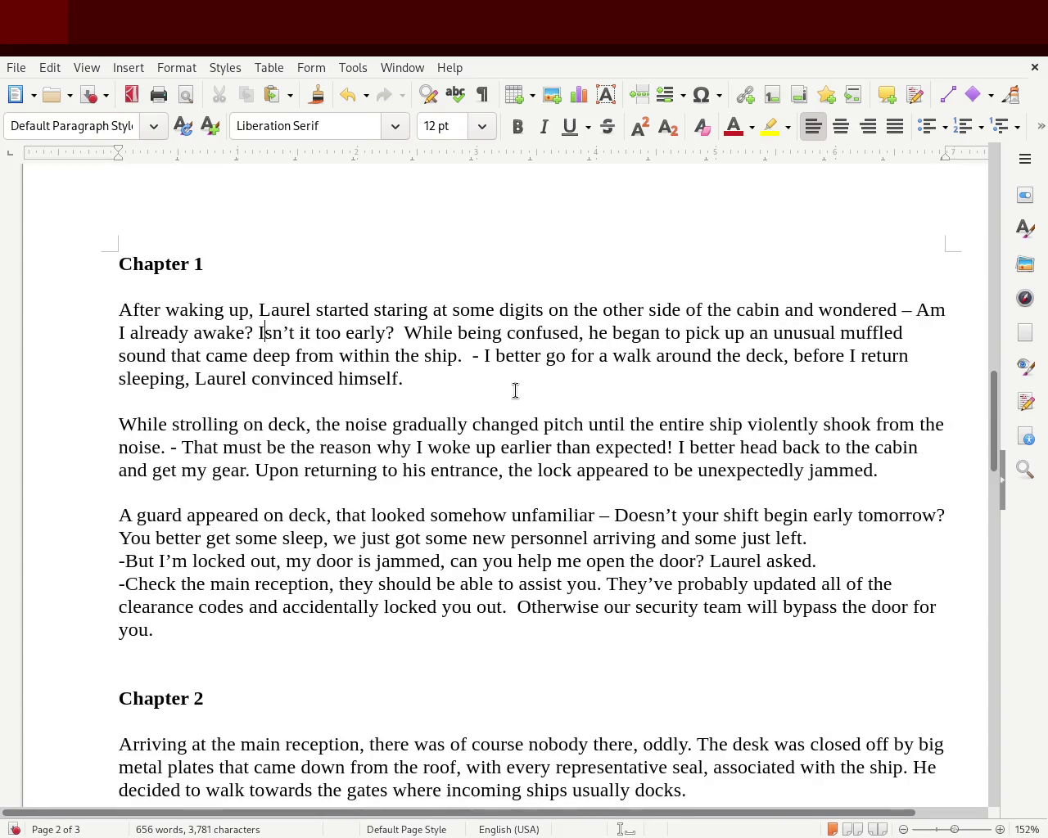
{"action": "key", "text": "BackSpace"}
{"action": "key", "text": "BackSpace"}
{"action": "key", "text": "ctrl+z"}
{"action": "key", "text": "ctrl+z"}
{"action": "key", "text": "ctrl+z"}
{"action": "key", "text": "ctrl+z"}
{"action": "key", "text": "ctrl+z"}
{"action": "key", "text": "ctrl+z"}
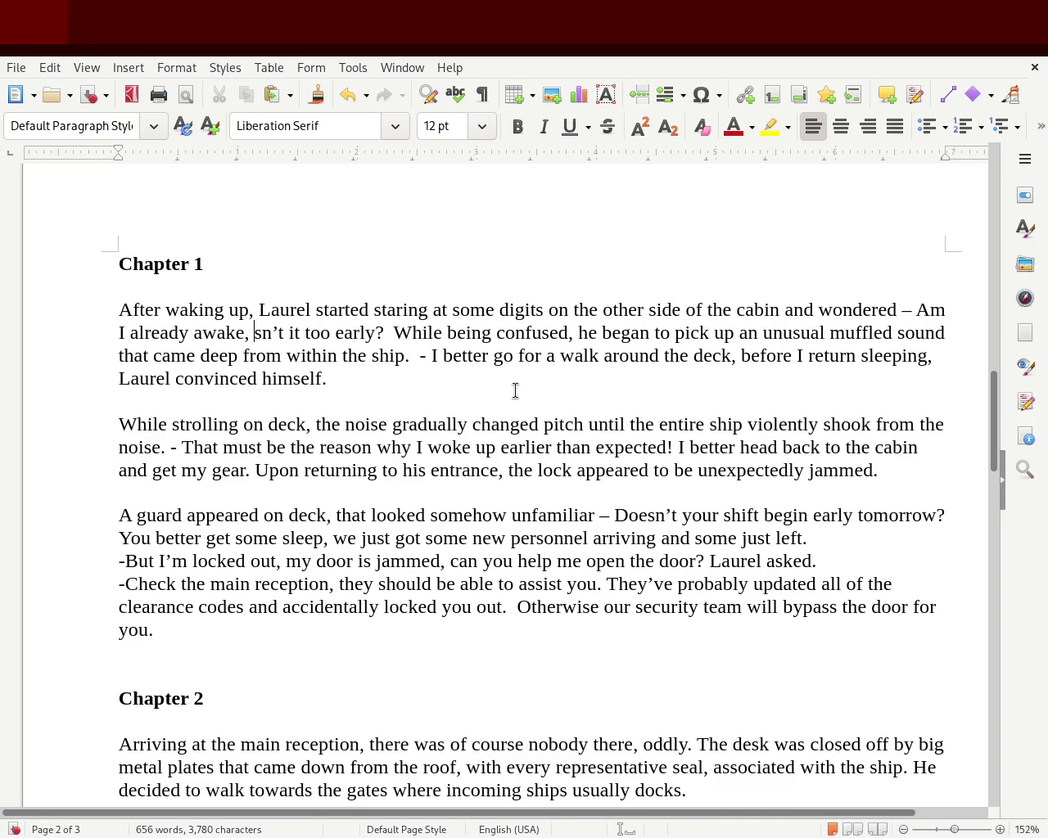
{"action": "type", "text": "i"}
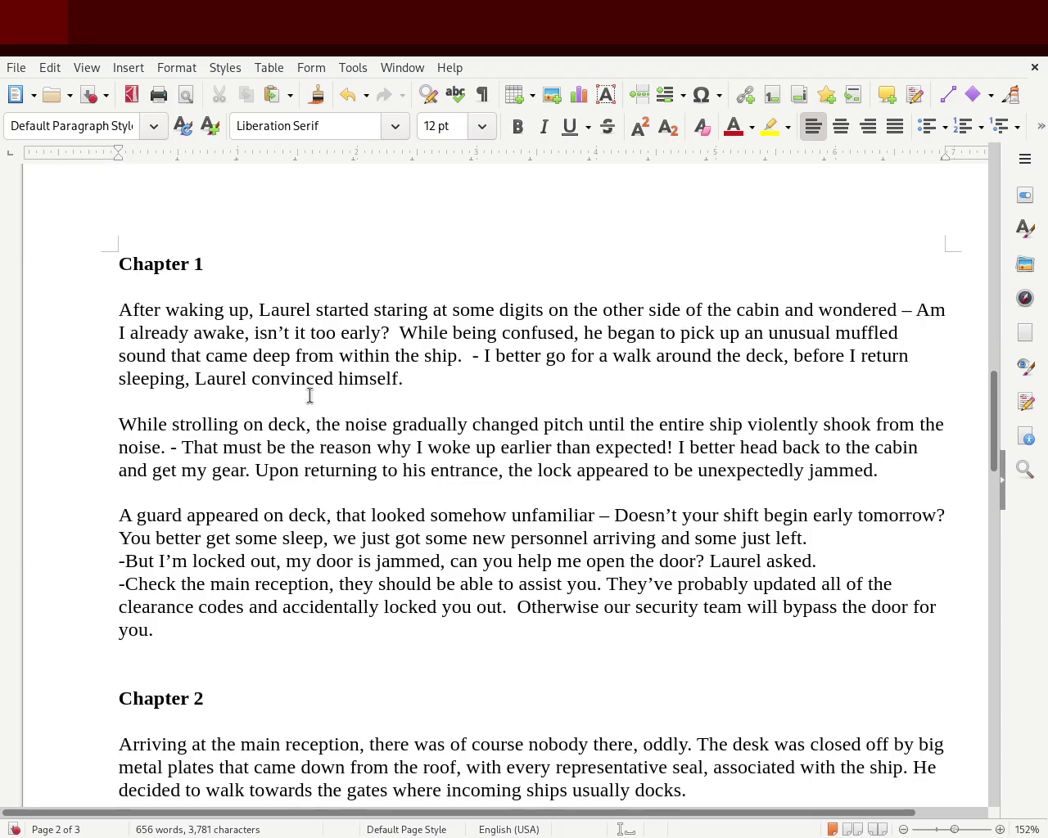
- Delete 'from' and replace 'came' with 'originated' in Chapter 1's first paragraph
{"action": "double_click", "coordinate": [304, 354]}
{"action": "key", "text": "Delete"}
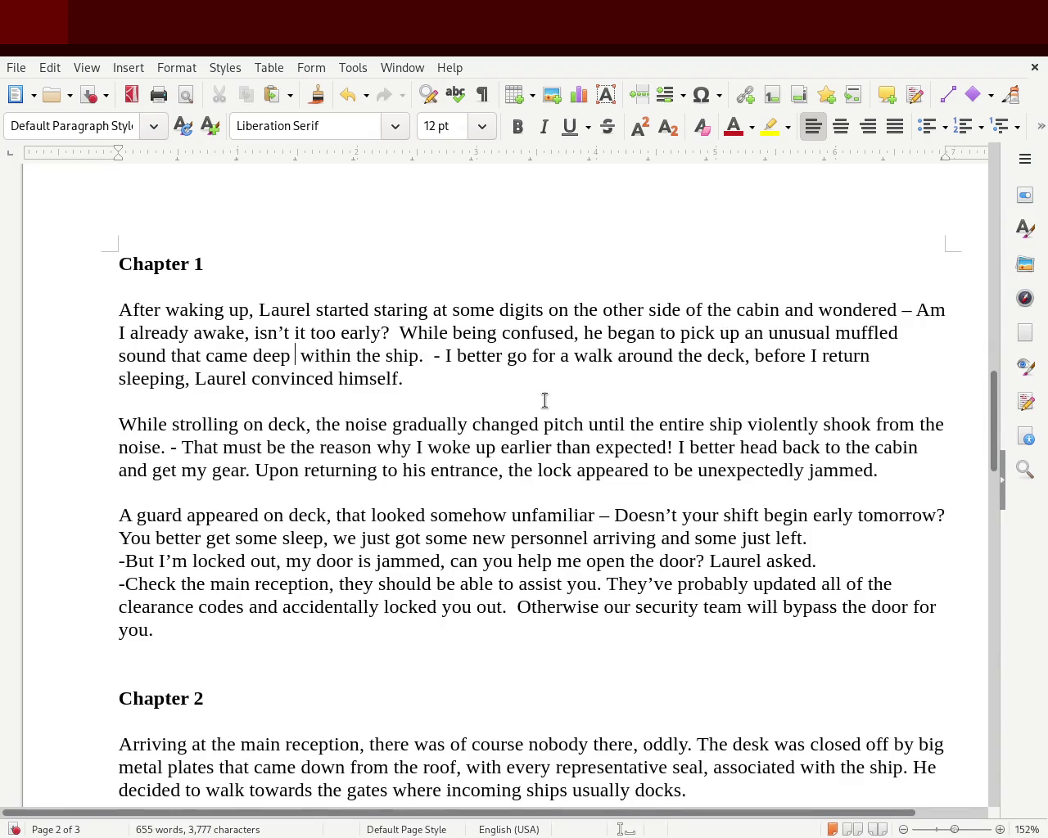
{"action": "key", "text": "Delete"}
{"action": "key", "text": "Right"}
{"action": "key", "text": "Right"}
{"action": "key", "text": "Right"}
{"action": "key", "text": "Right"}
{"action": "key", "text": "Right"}
{"action": "key", "text": "Right"}
{"action": "key", "text": "Right"}
{"action": "key", "text": "Right"}
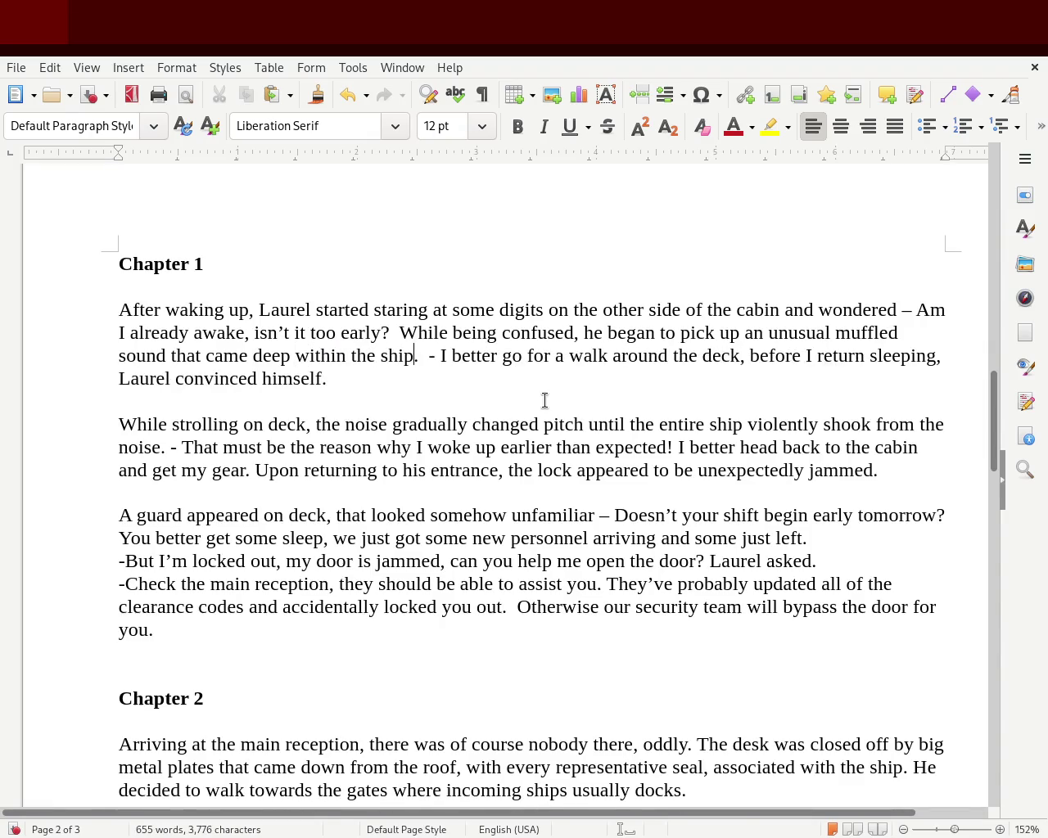
{"action": "type", "text": "itself"}
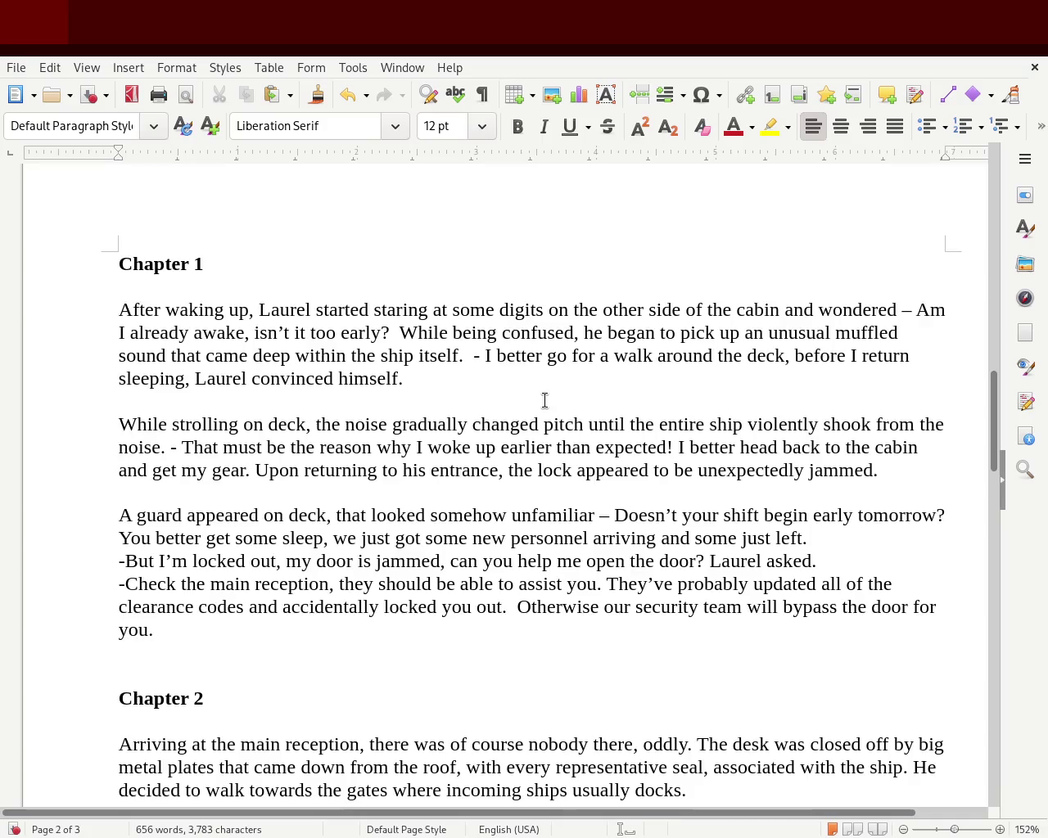
{"action": "key", "text": "BackSpace"}
{"action": "key", "text": "BackSpace"}
{"action": "key", "text": "BackSpace"}
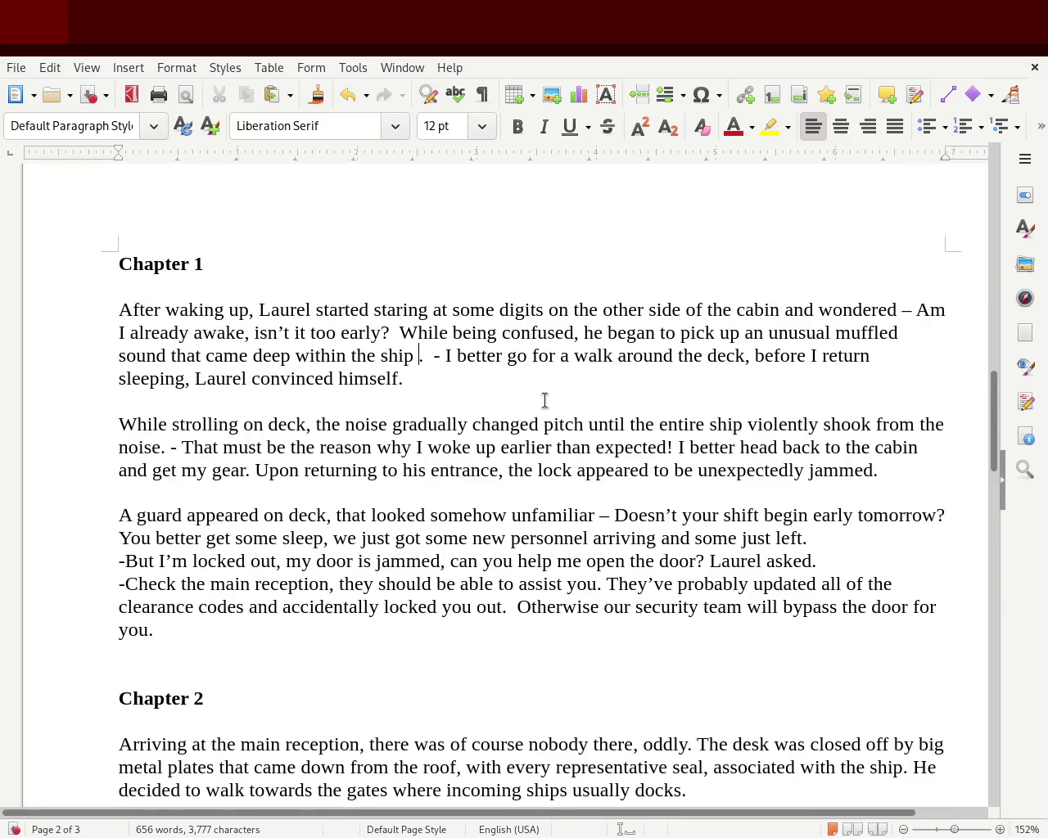
{"action": "key", "text": "Left"}
{"action": "key", "text": "Left"}
{"action": "key", "text": "Left"}
{"action": "key", "text": "Left"}
{"action": "key", "text": "Left"}
{"action": "key", "text": "Left"}
{"action": "key", "text": "Left"}
{"action": "key", "text": "Right"}
{"action": "key", "text": "Right"}
{"action": "key", "text": "Right"}
{"action": "key", "text": "Right"}
{"action": "key", "text": "Right"}
{"action": "key", "text": "Right"}
{"action": "key", "text": "BackSpace"}
{"action": "key", "text": "BackSpace"}
{"action": "key", "text": "BackSpace"}
{"action": "key", "text": "BackSpace"}
{"action": "type", "text": "originated"}
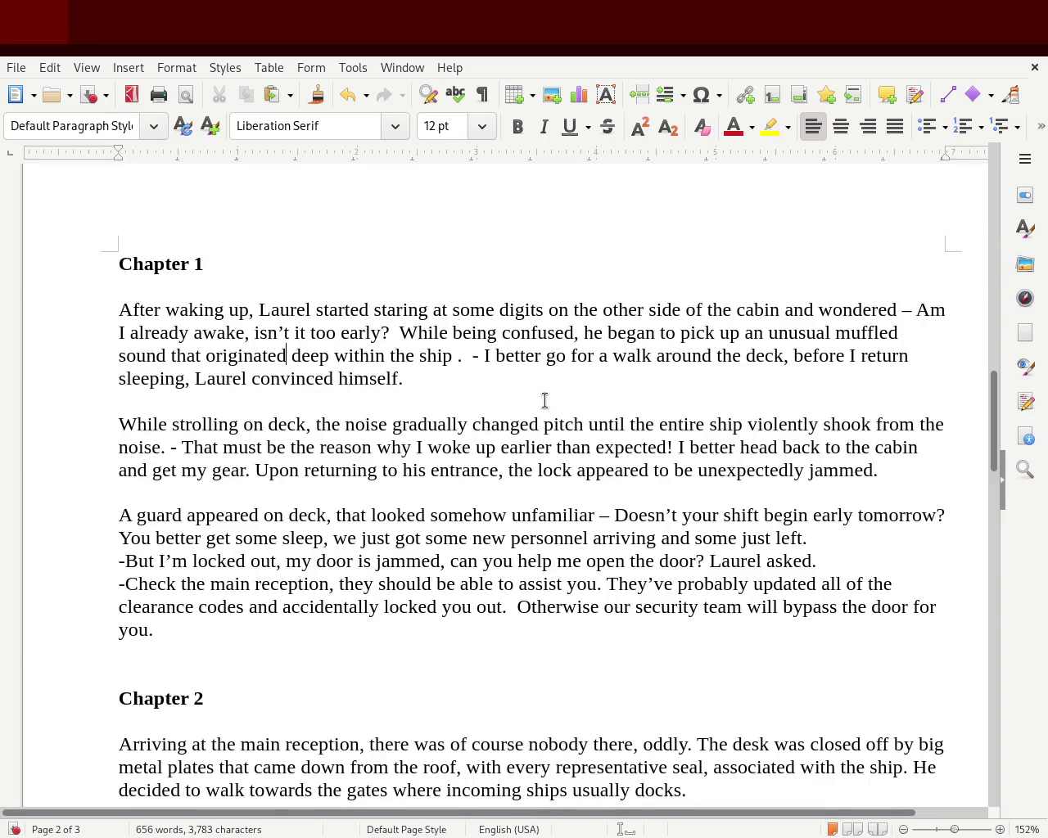
- Remove the stray dash and extra spaces so it reads 'ship. I better go'
{"action": "left_click", "coordinate": [462, 355]}
{"action": "key", "text": "Delete"}
{"action": "key", "text": "Delete"}
{"action": "key", "text": "Left"}
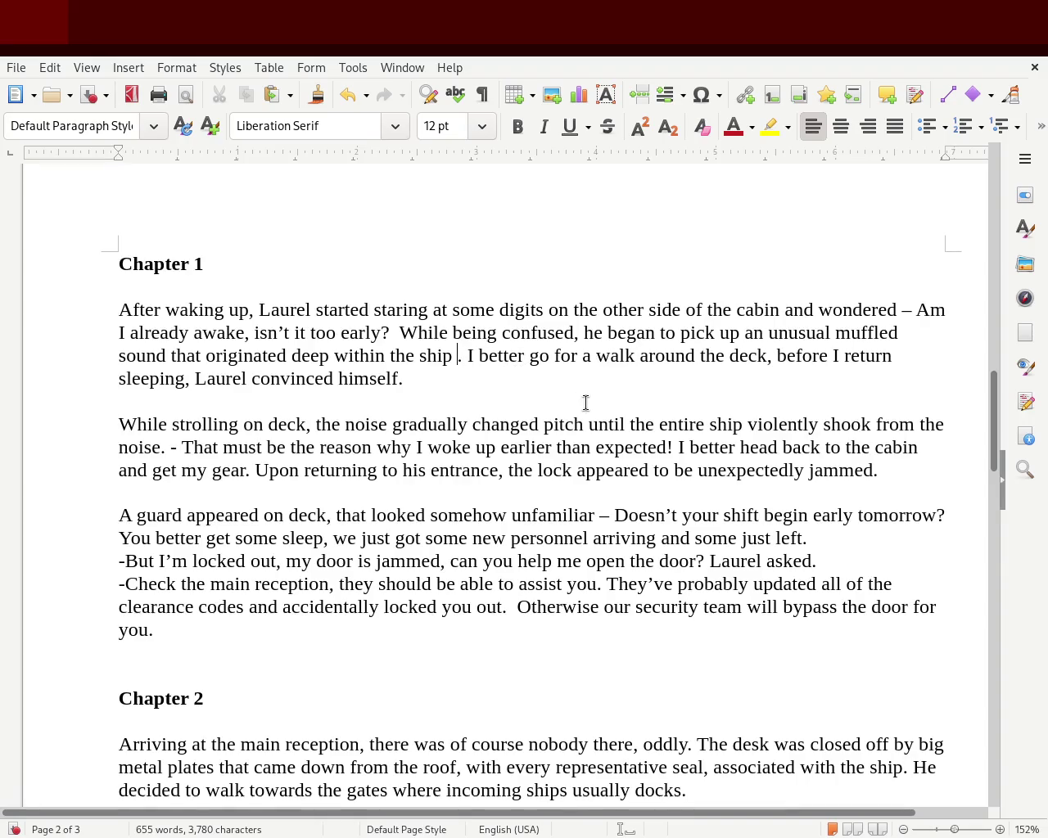
{"action": "key", "text": "Left"}
{"action": "key", "text": "Delete"}
{"action": "key", "text": "Right"}
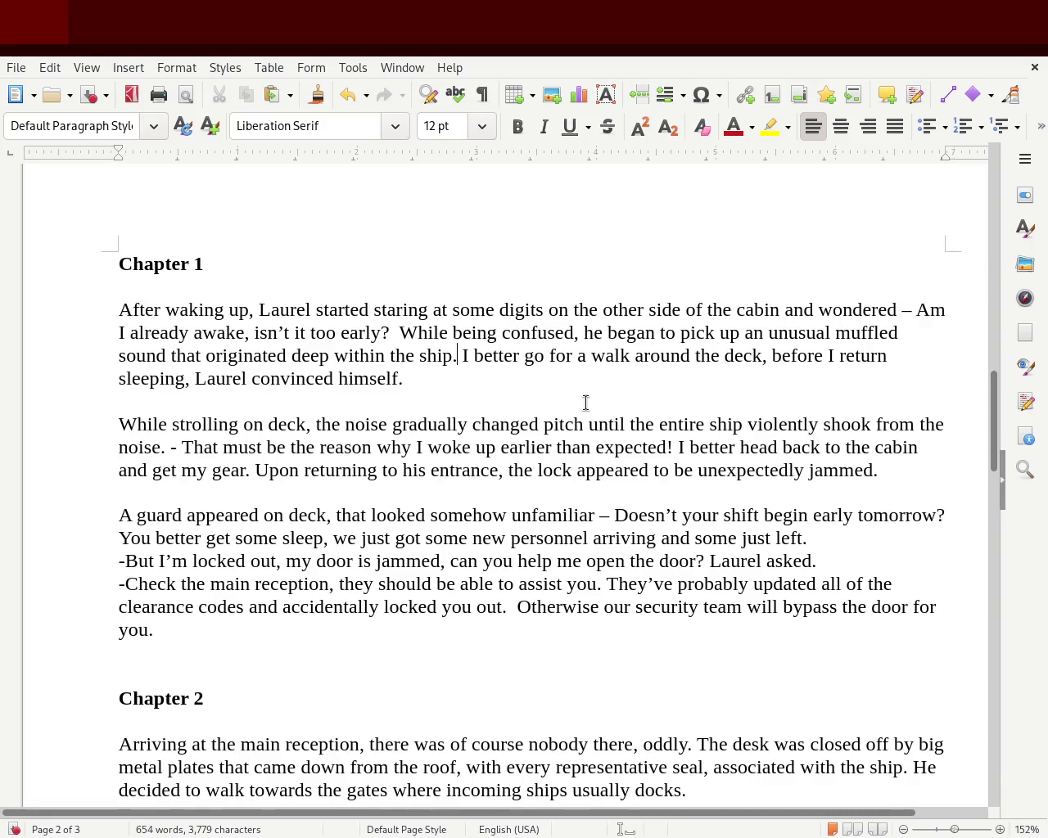
- Scroll back to page 1 showing the title 'The function of nothing' and the Prologue
{"action": "mouse_move", "coordinate": [998, 428]}
{"action": "left_mouse_down"}
{"action": "mouse_move", "coordinate": [1005, 456]}
{"action": "mouse_move", "coordinate": [997, 385]}
{"action": "mouse_move", "coordinate": [1015, 228]}
{"action": "mouse_move", "coordinate": [1013, 235]}
{"action": "left_mouse_up"}
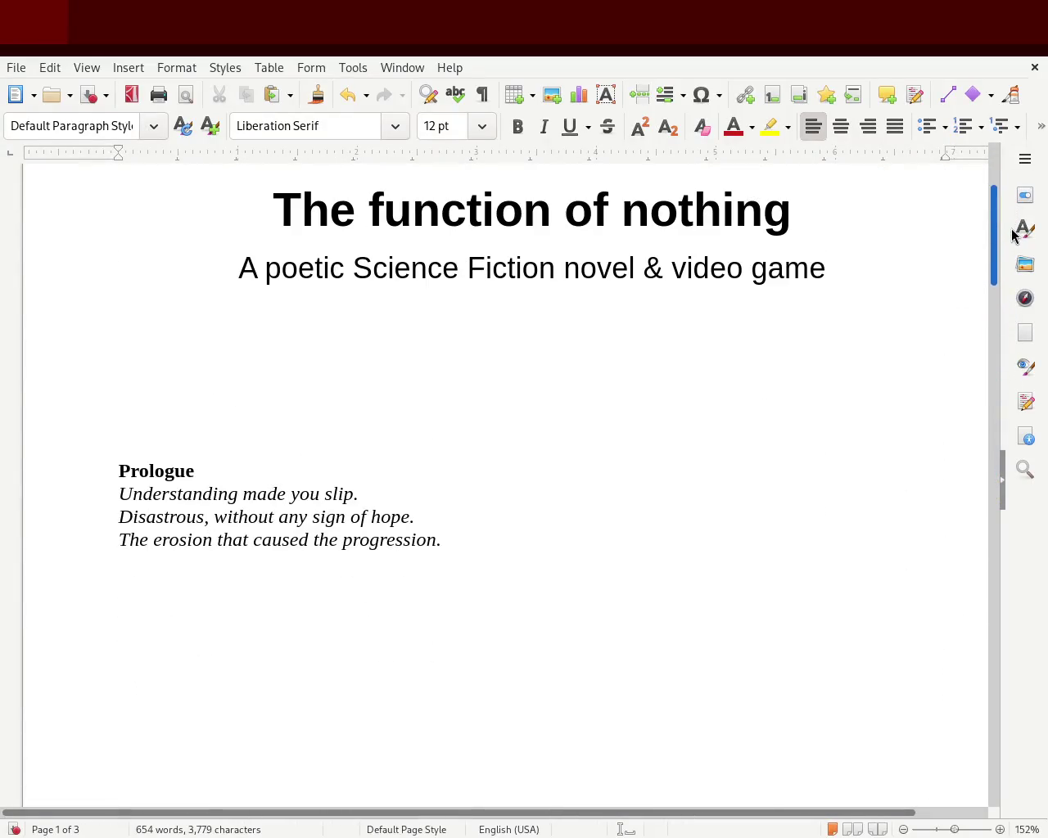